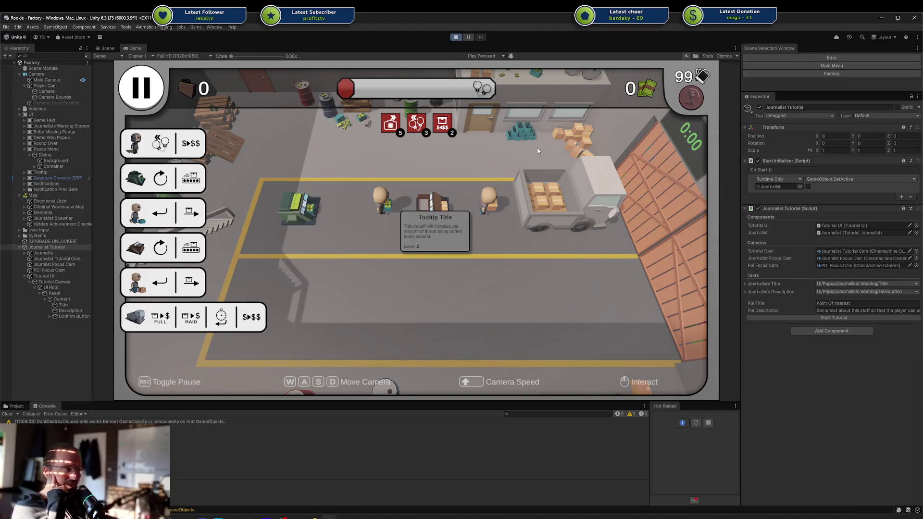
Start the tutorial, dismiss the Journalists and Point Of Interest popups, and select the Panel.
left_click(810, 318)
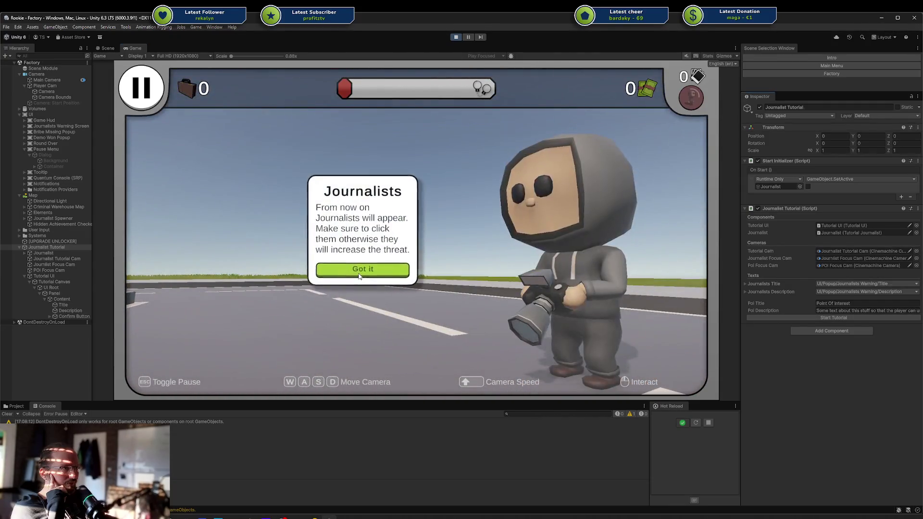
left_click(358, 269)
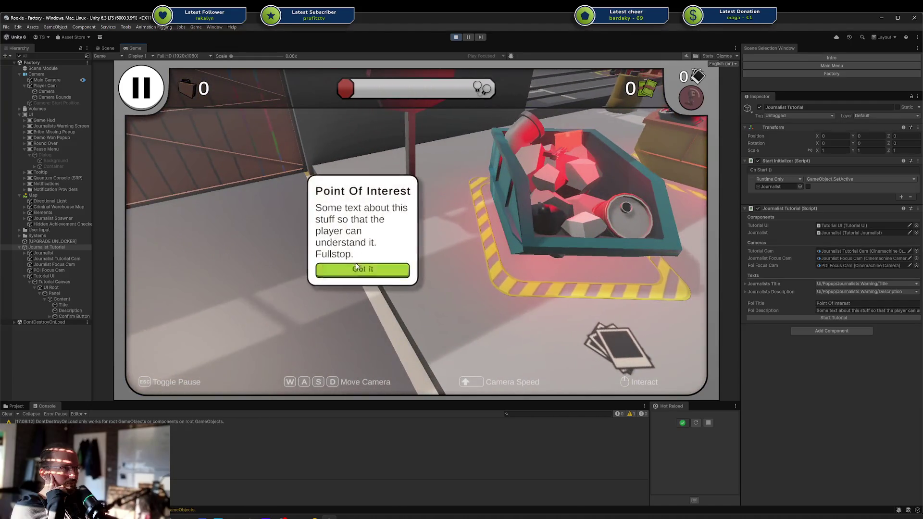
left_click(357, 267)
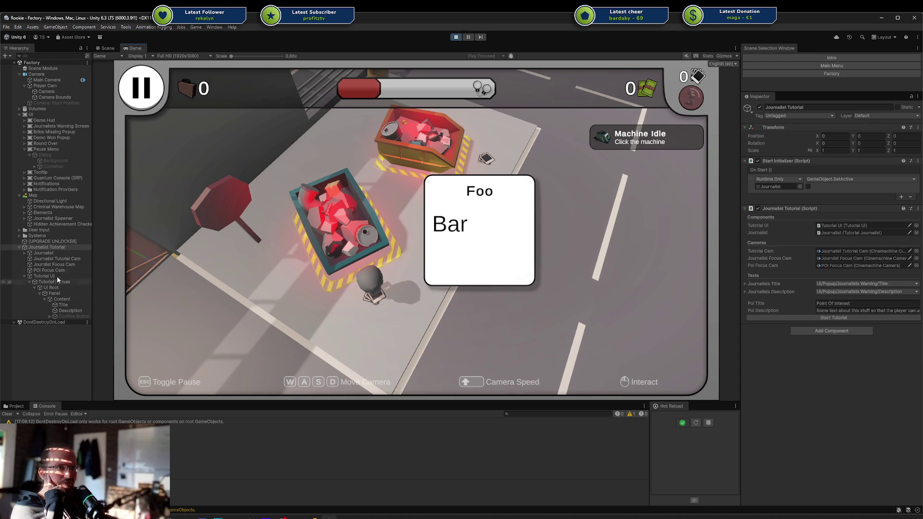
left_click(60, 295)
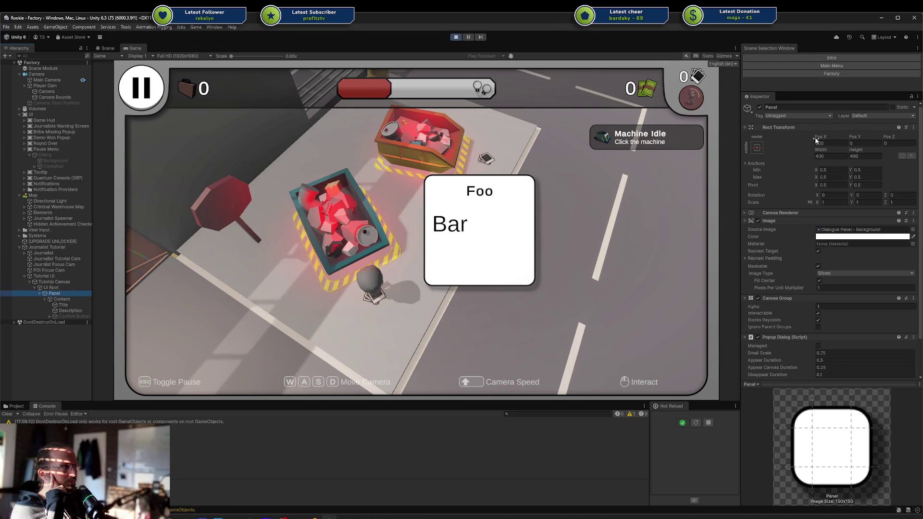
Set the Foo/Bar panel's Pos X to 350 and exit Play mode.
mouse_move(820, 136)
left_mouse_down()
mouse_move(904, 137)
mouse_move(599, 231)
mouse_move(773, 235)
left_mouse_up()
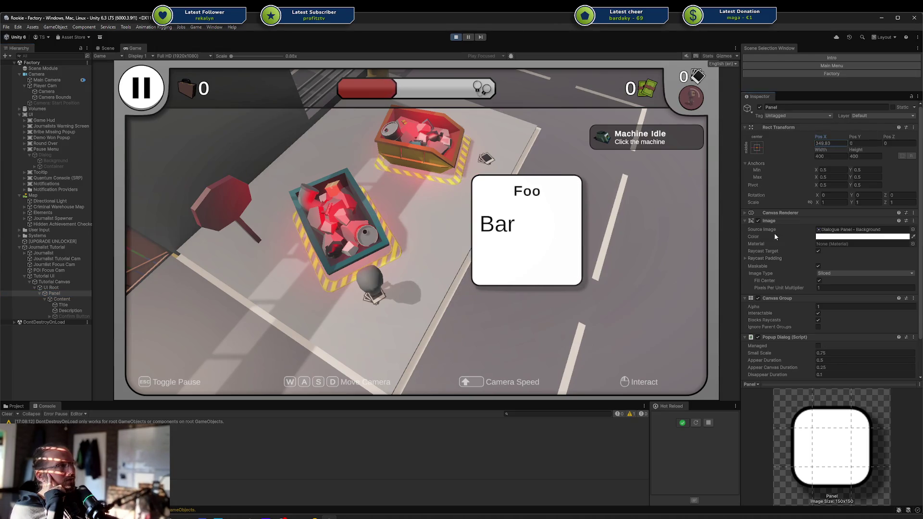
left_click(832, 144)
type("50")
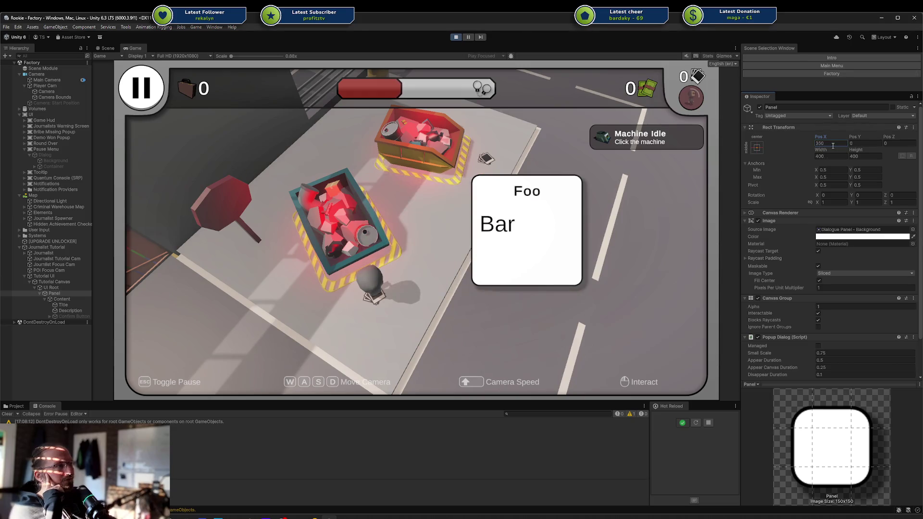
key("Return")
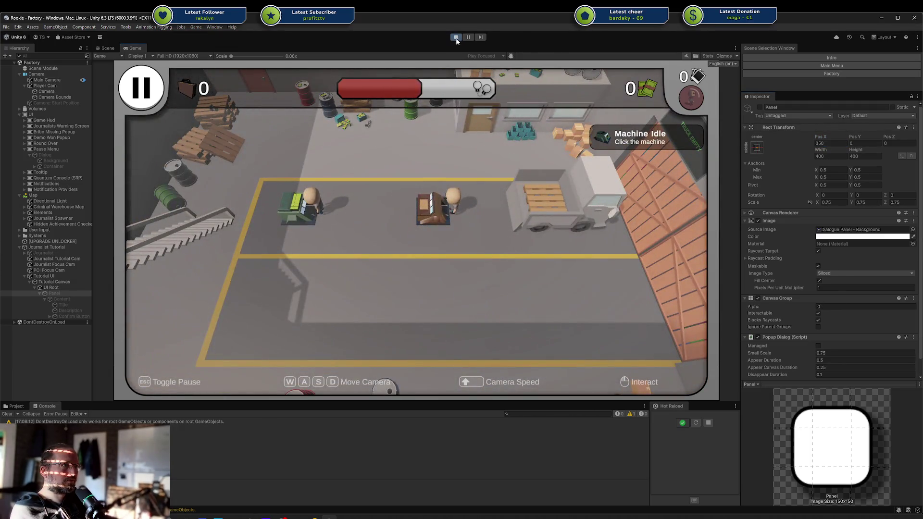
left_click(456, 38)
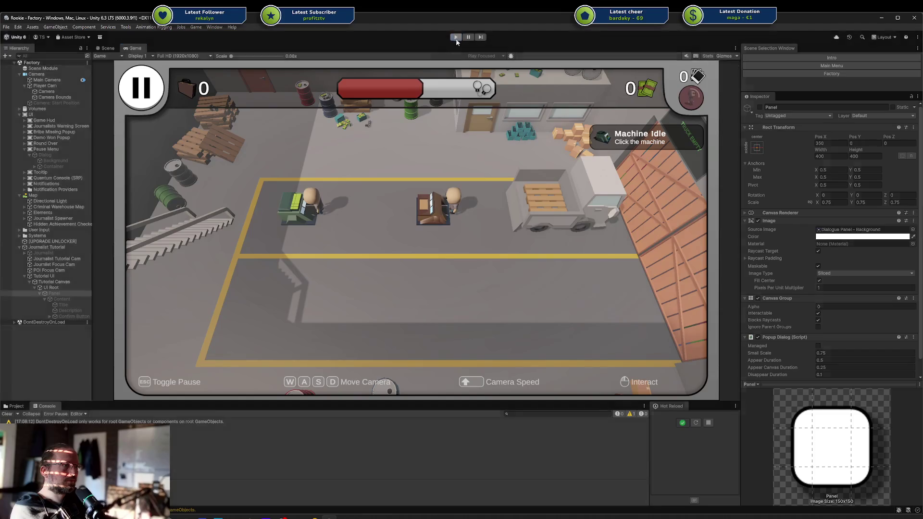
key("alt+Tab")
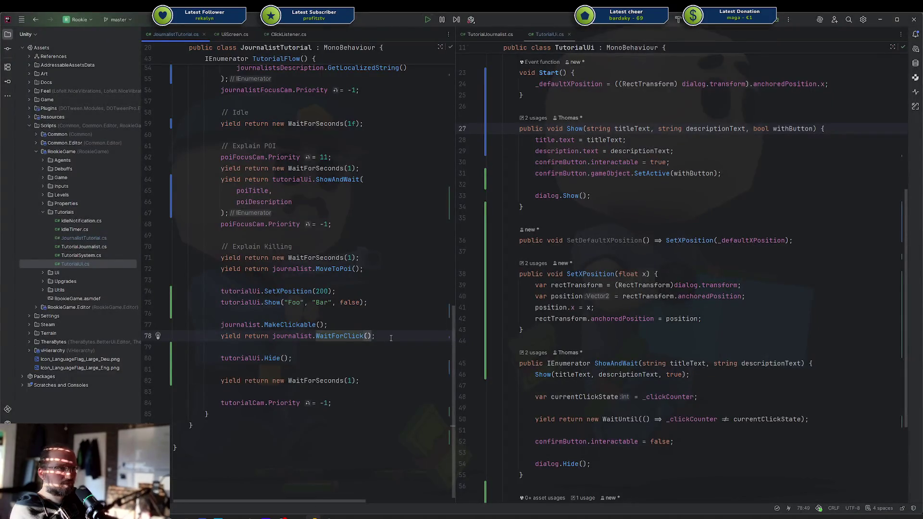
In JournalistTutorial.cs, change SetXPosition(200) to 350 and delete the tutorialUi.Hide() line.
left_click(383, 337)
double_click(321, 292)
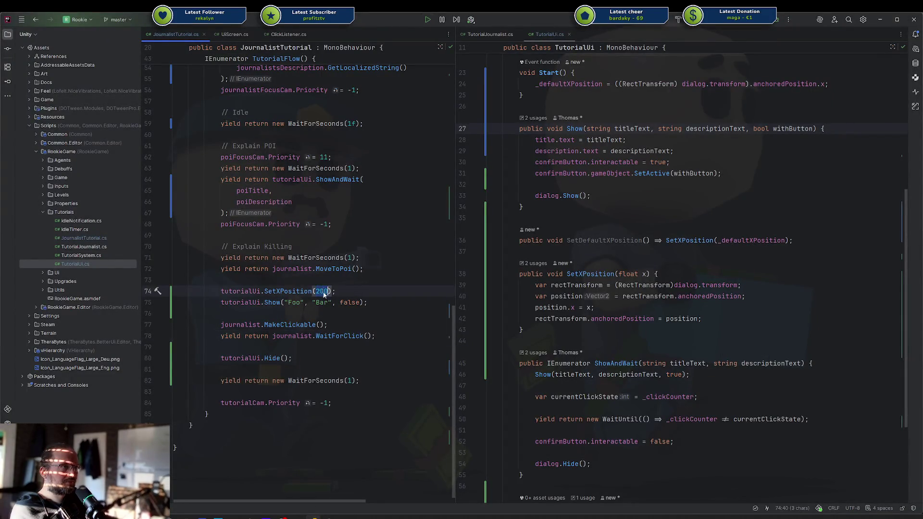
type("350")
left_click(307, 359)
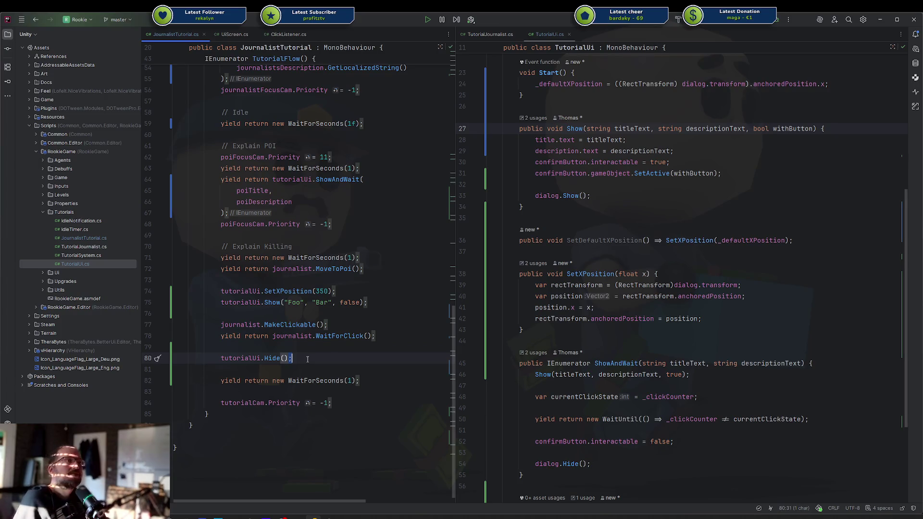
key("BackSpace")
key("BackSpace")
key("BackSpace")
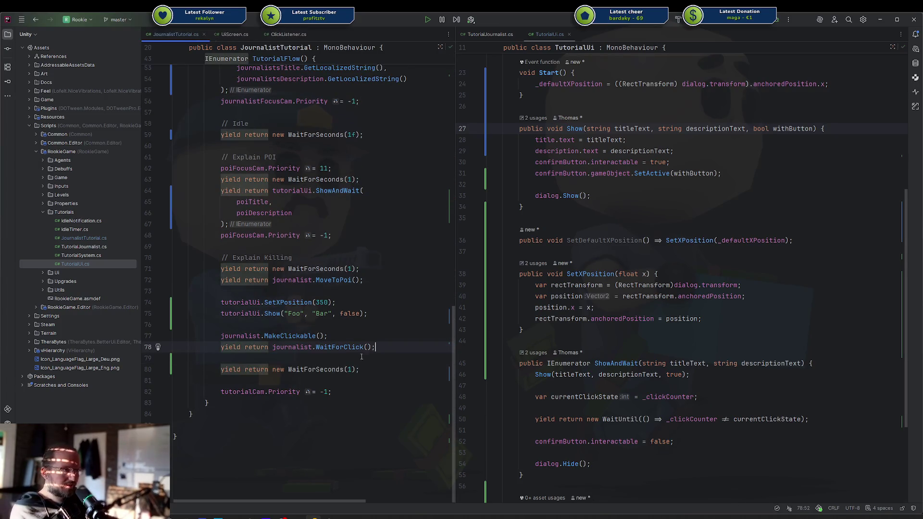
left_click(344, 347)
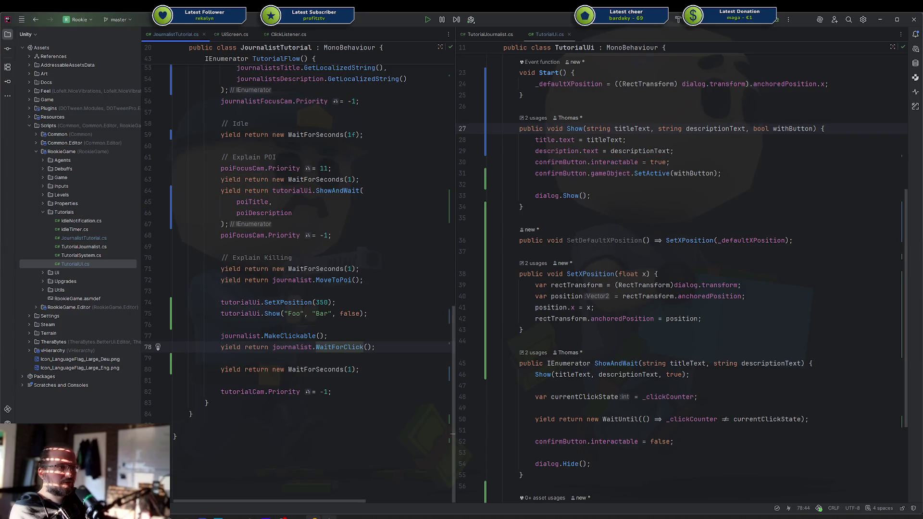
key("alt+Tab")
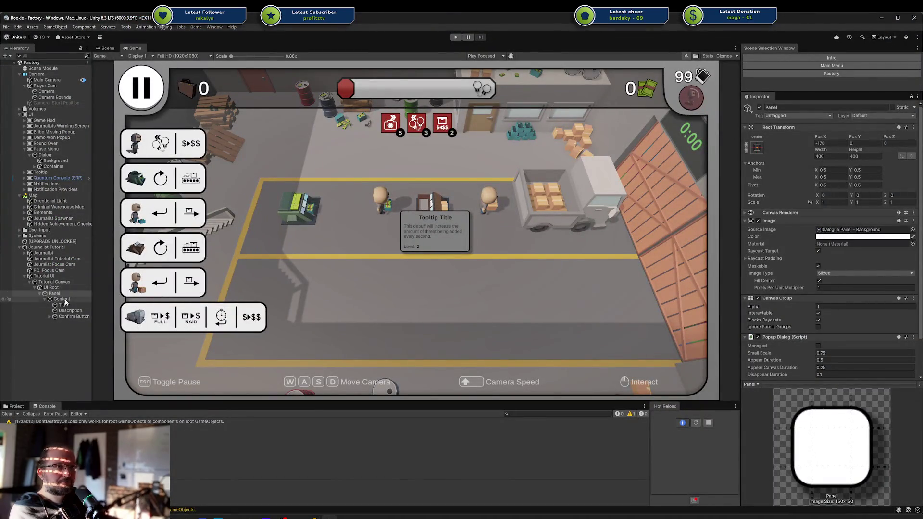
Add a Journalist On Clicked entry calling Tutorial UI's TutorialUi.Hide, then enter Play mode.
left_click(62, 254)
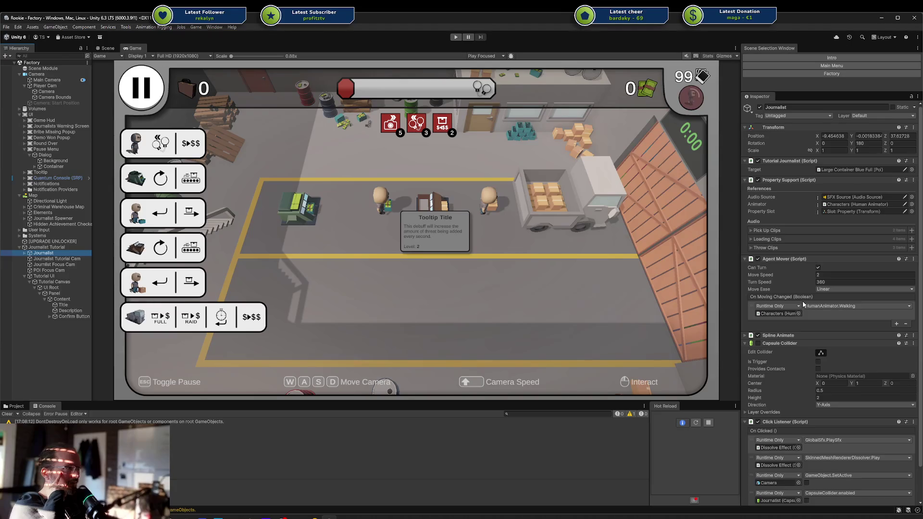
scroll(803, 304, "down", 2)
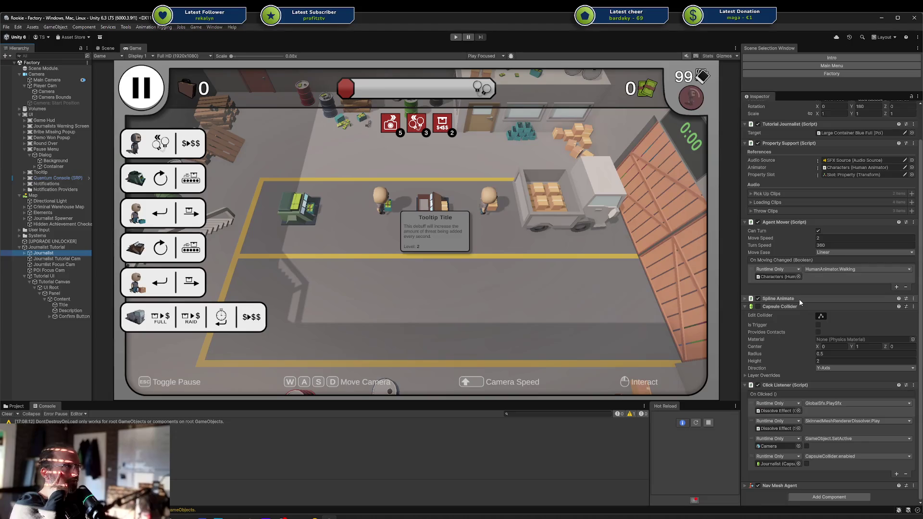
scroll(799, 298, "up", 2)
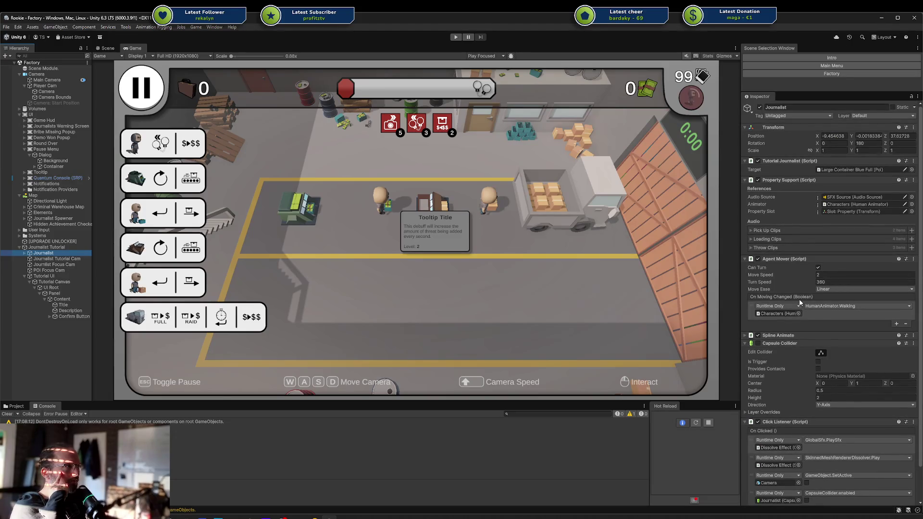
scroll(800, 302, "down", 2)
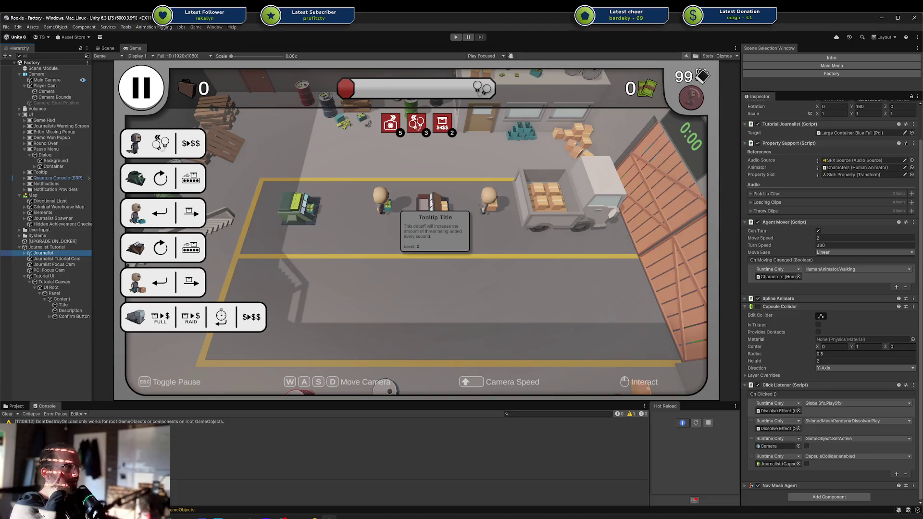
left_click(896, 474)
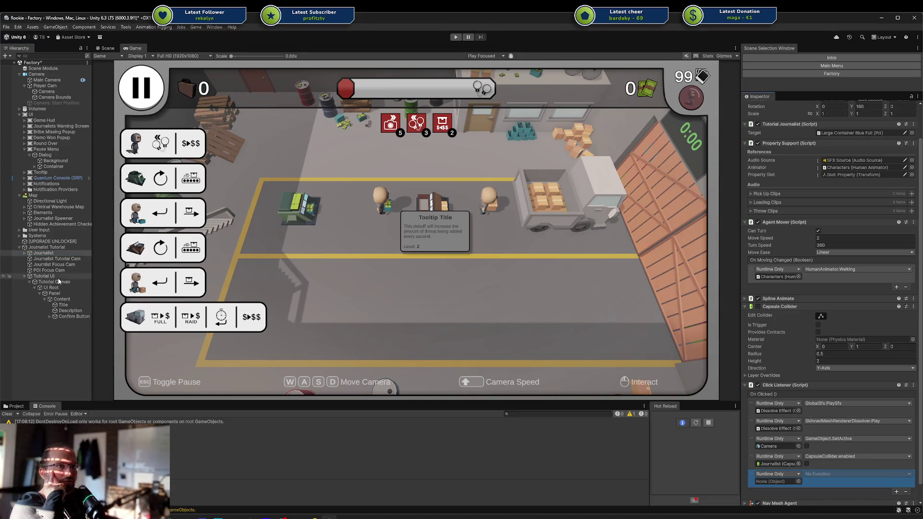
mouse_move(45, 276)
left_mouse_down()
mouse_move(535, 346)
mouse_move(780, 474)
left_mouse_up()
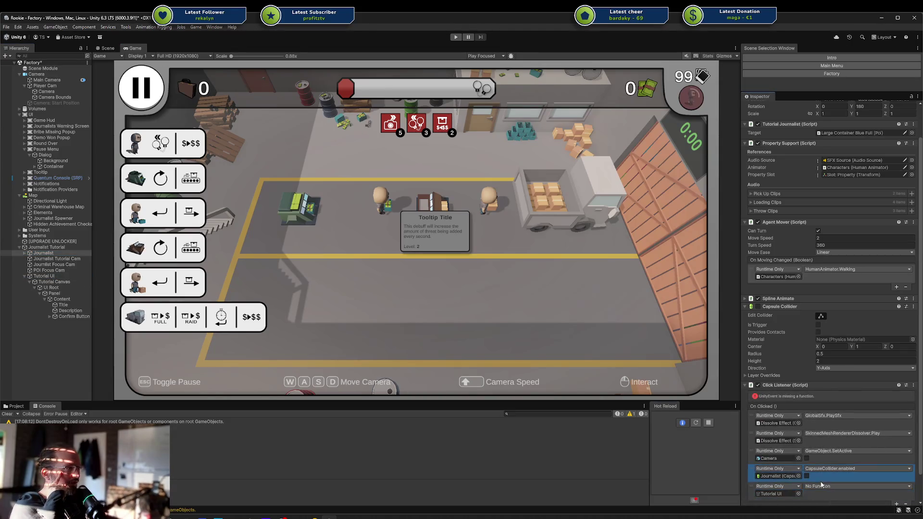
left_click(839, 486)
mouse_move(839, 485)
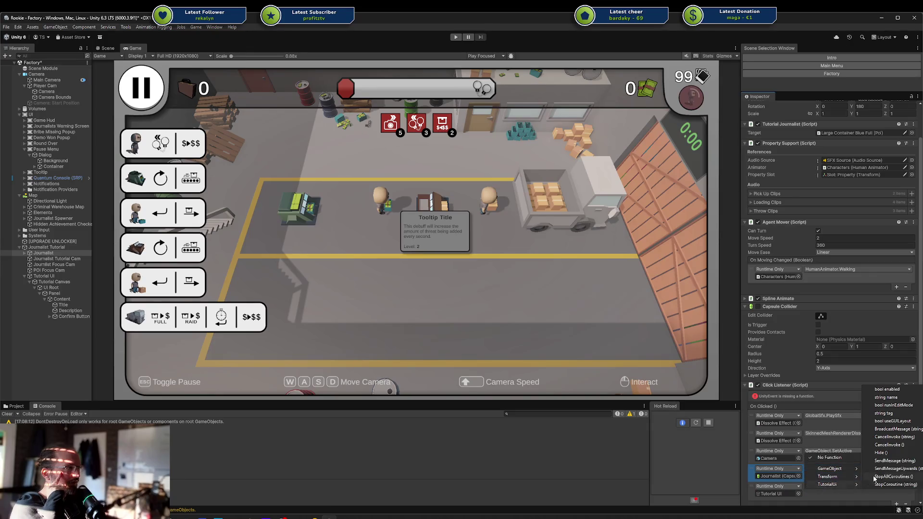
left_click(897, 453)
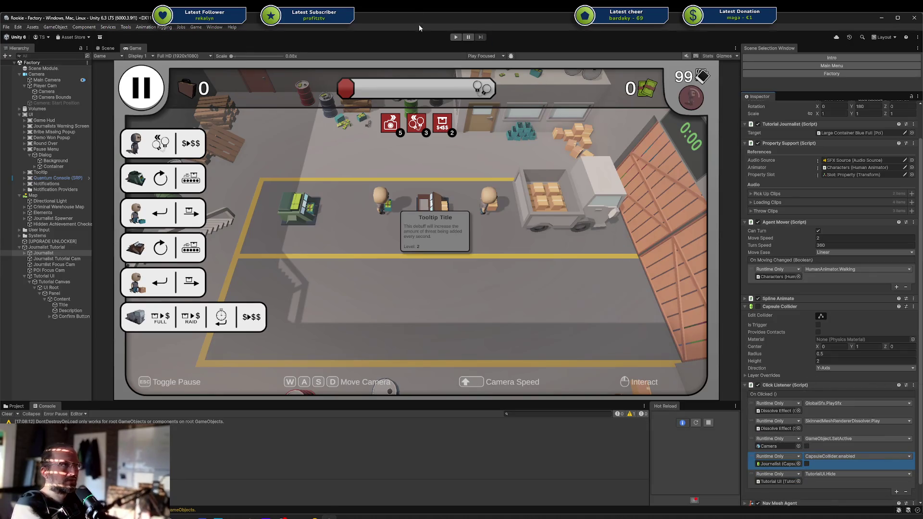
left_click(454, 38)
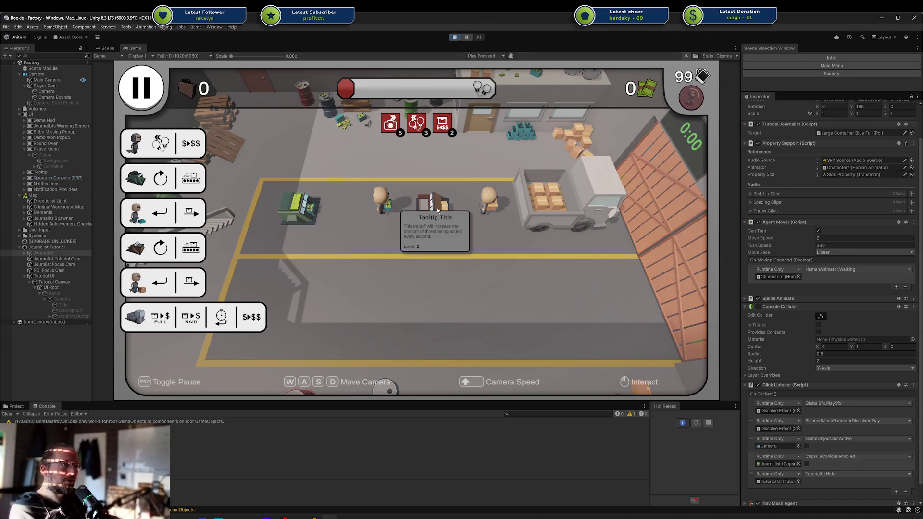
Run the journalist tutorial past both popups and click the journalist to test that the popup hides.
left_click(474, 202)
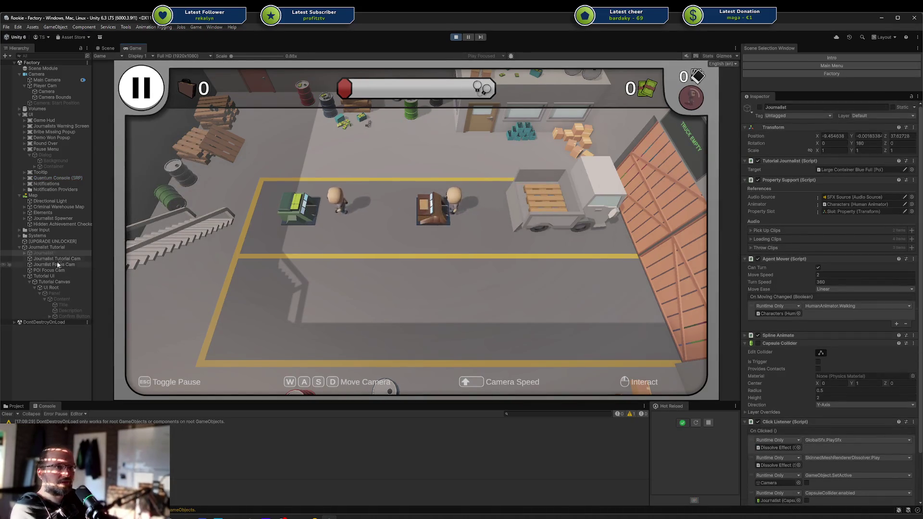
left_click(47, 247)
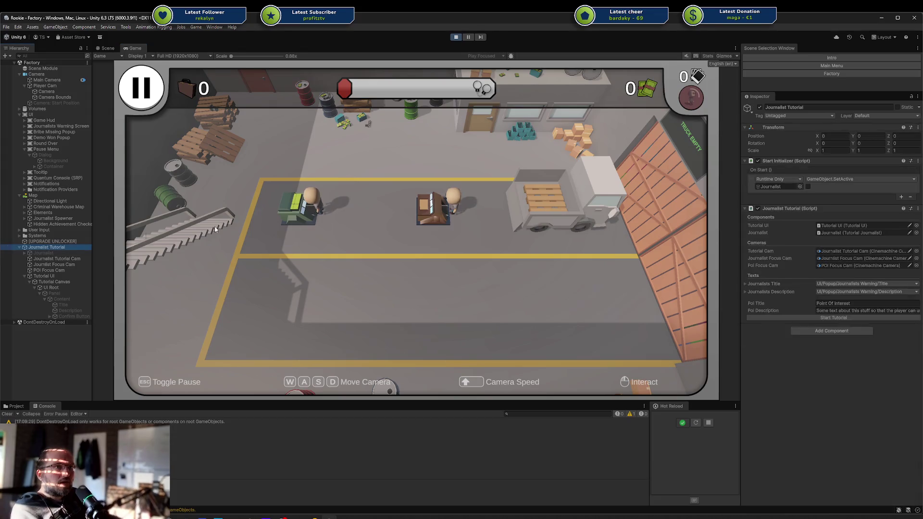
left_click(812, 320)
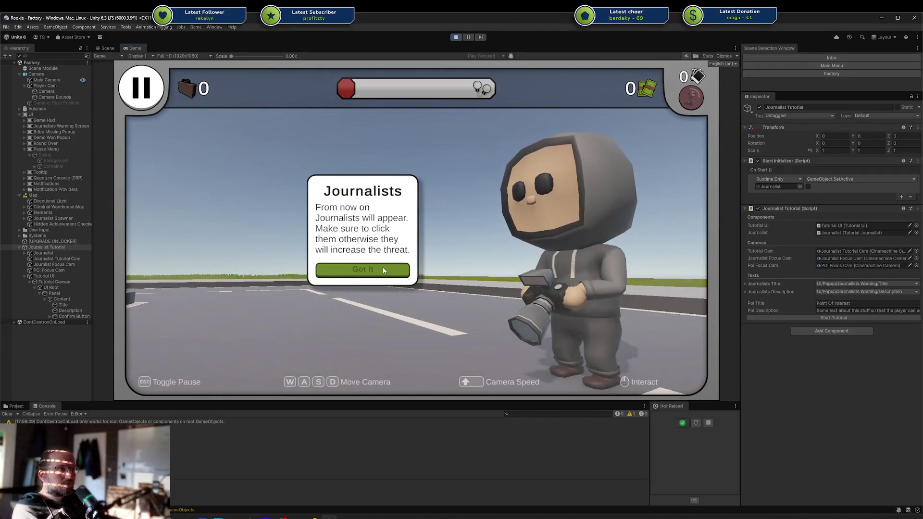
left_click(363, 268)
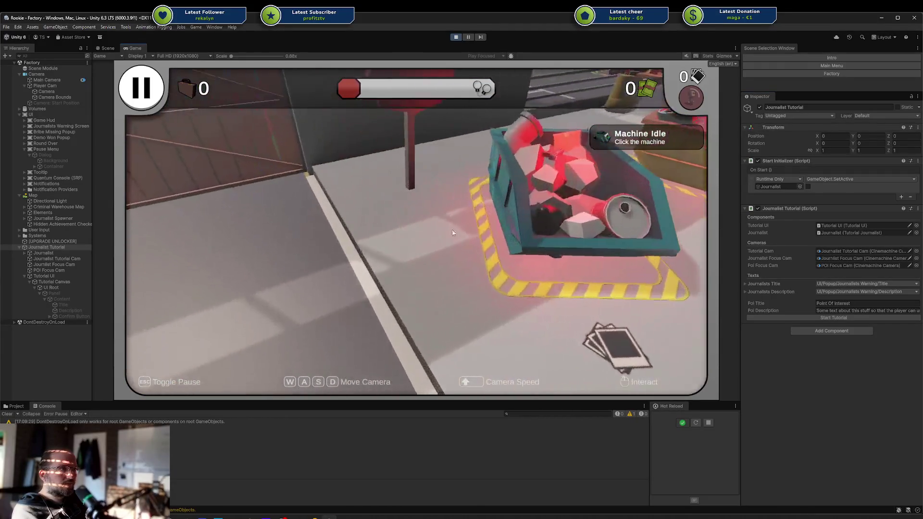
left_click(386, 267)
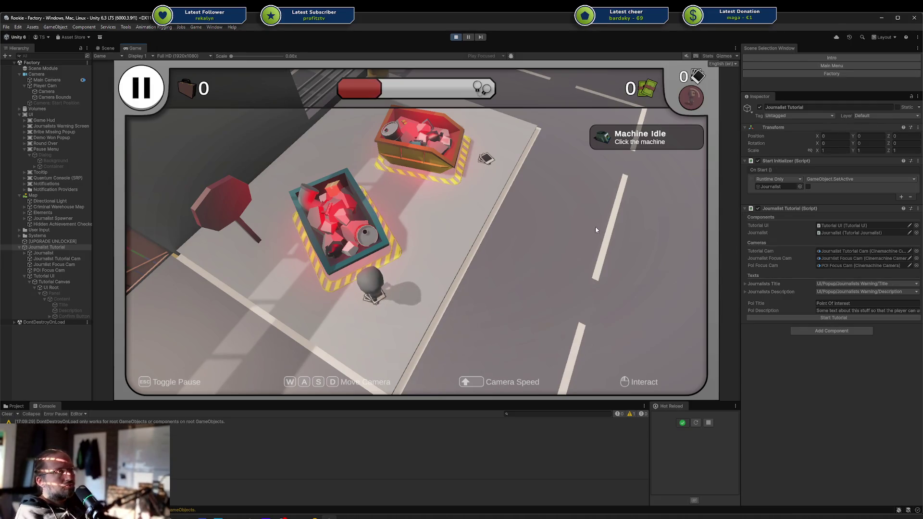
left_click(370, 288)
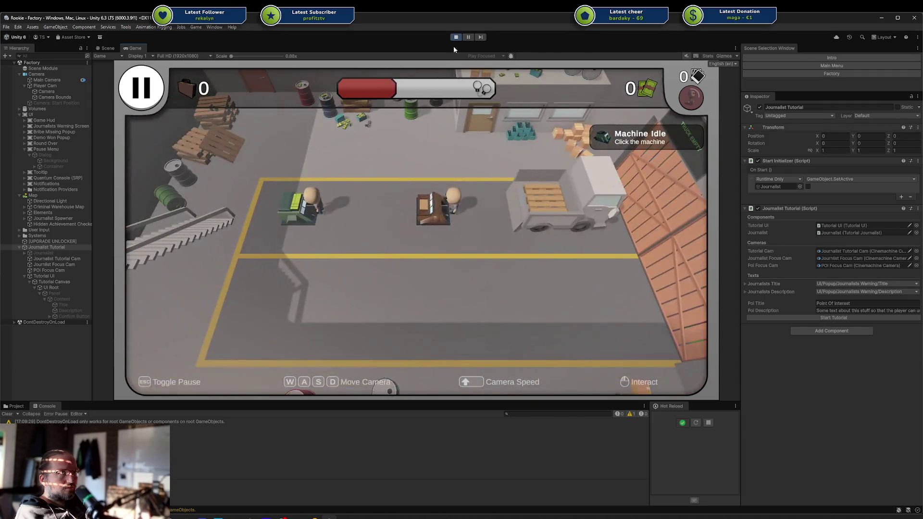
Stop the game and delete the leftover one-second WaitForSeconds line in JournalistTutorial.cs.
left_click(455, 38)
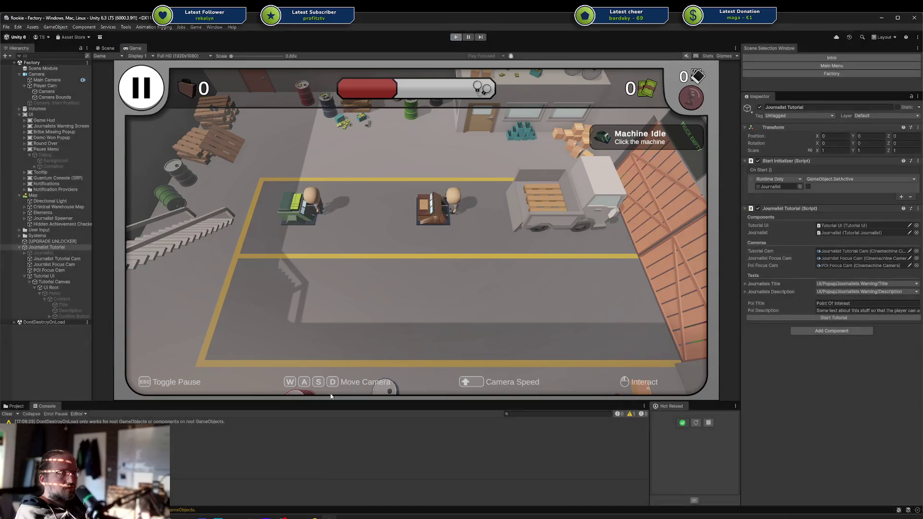
left_click(322, 512)
key("ctrl+y")
key("ctrl+y")
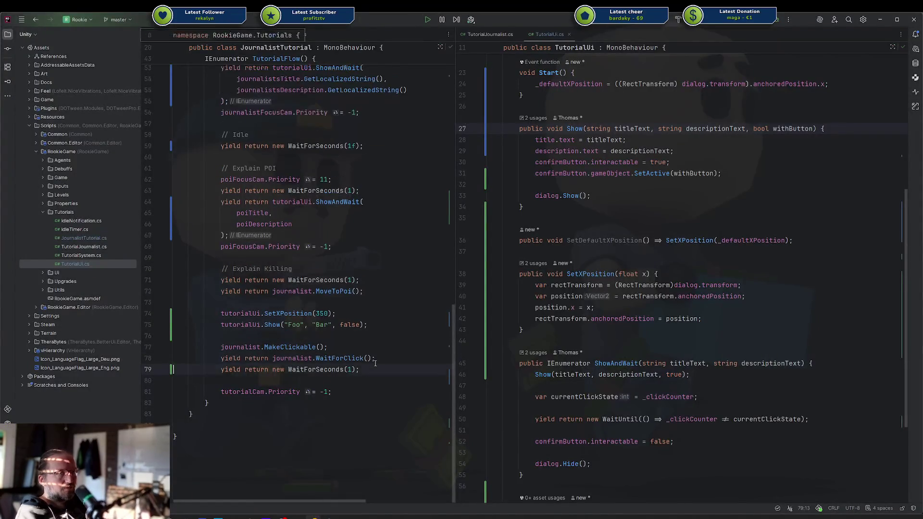
Retest the tutorial: dismiss both popups, kill the journalist, then stop and return to Rider.
left_click(327, 515)
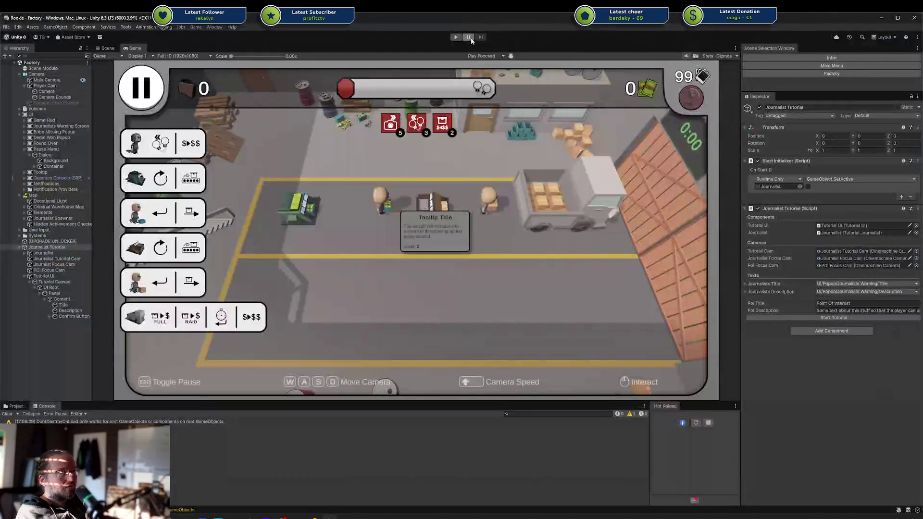
left_click(457, 38)
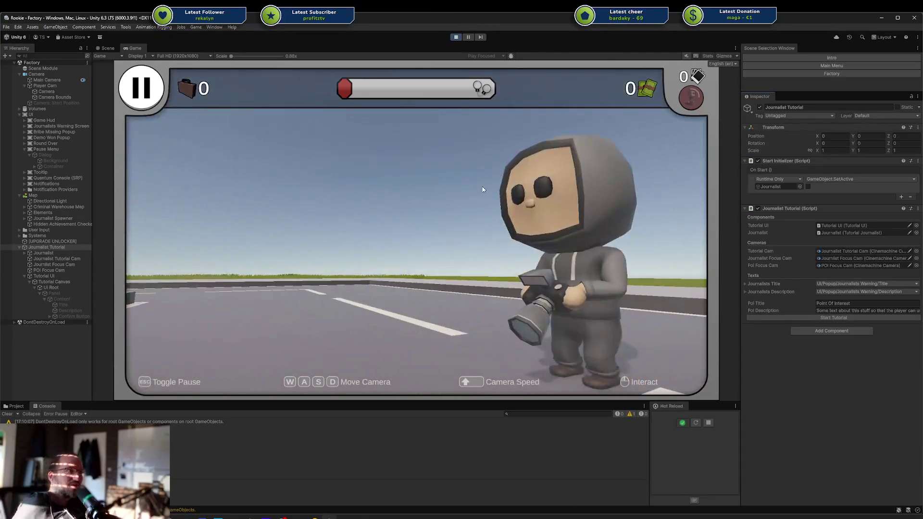
left_click(367, 267)
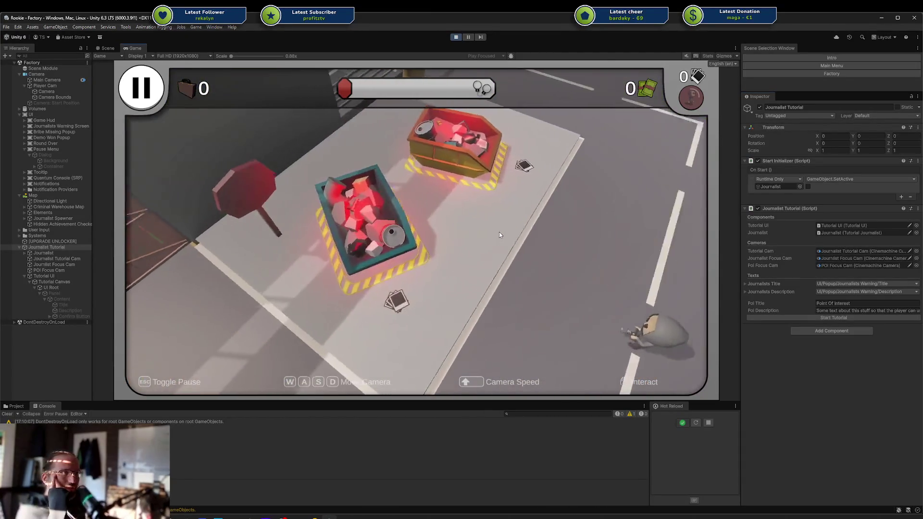
left_click(360, 268)
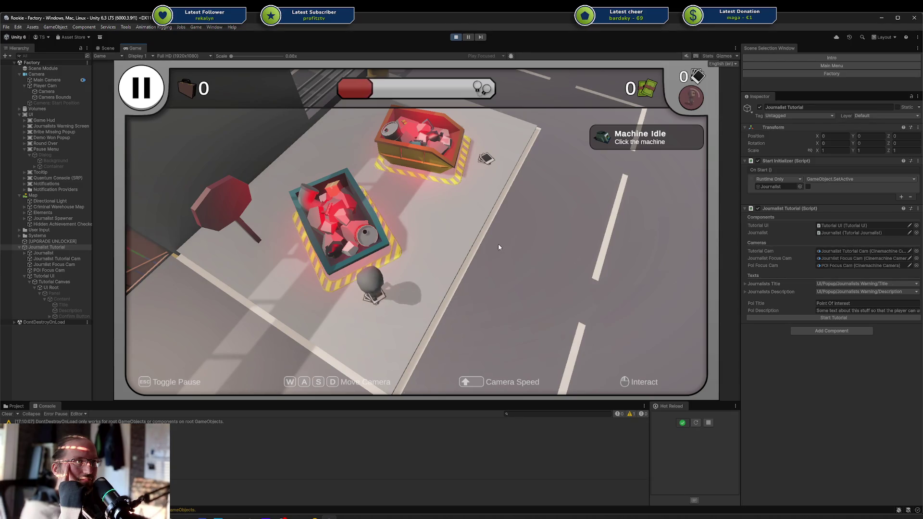
left_click(378, 287)
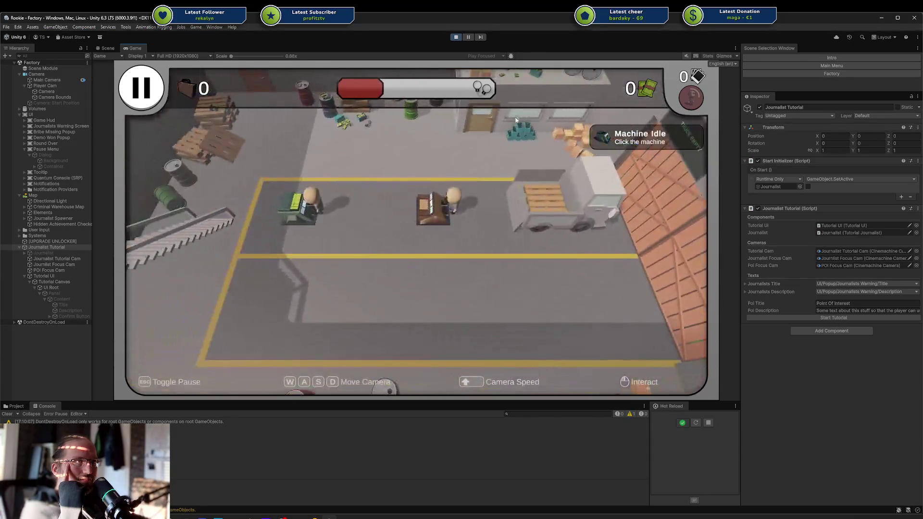
left_click(457, 37)
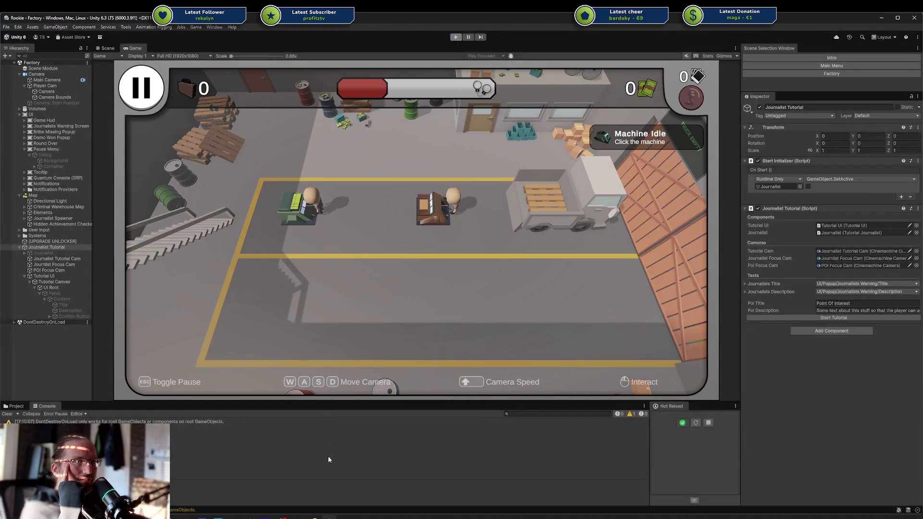
left_click(322, 512)
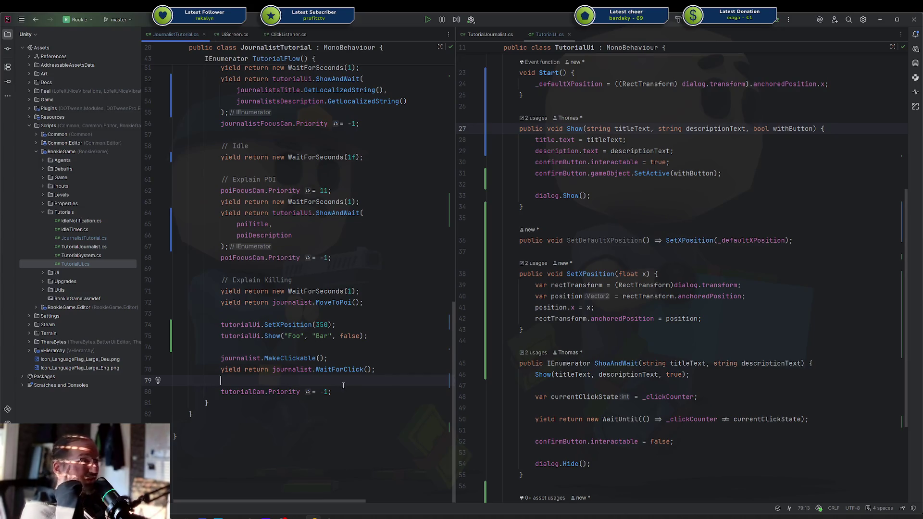
Select and delete the /** Tutorial Flow */ comment block and its leftover empty line.
left_click(328, 370)
scroll(337, 356, "up", 15)
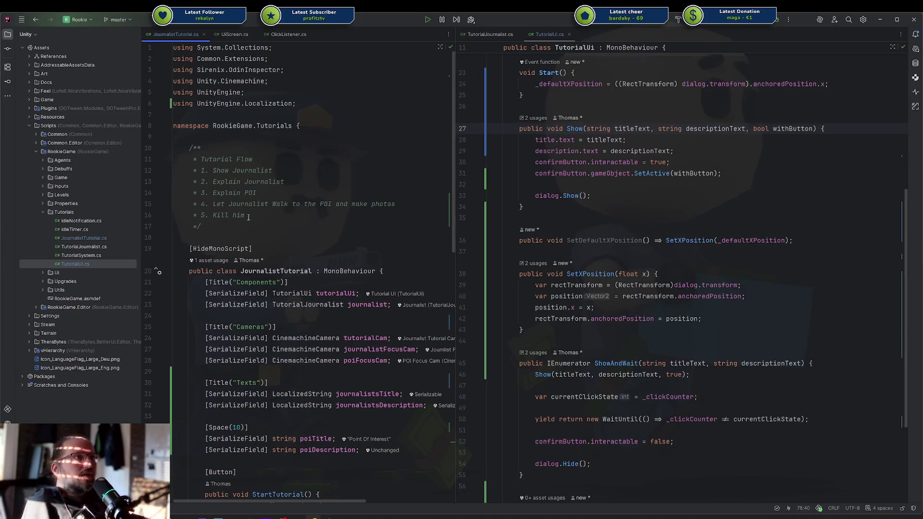
left_click(249, 171)
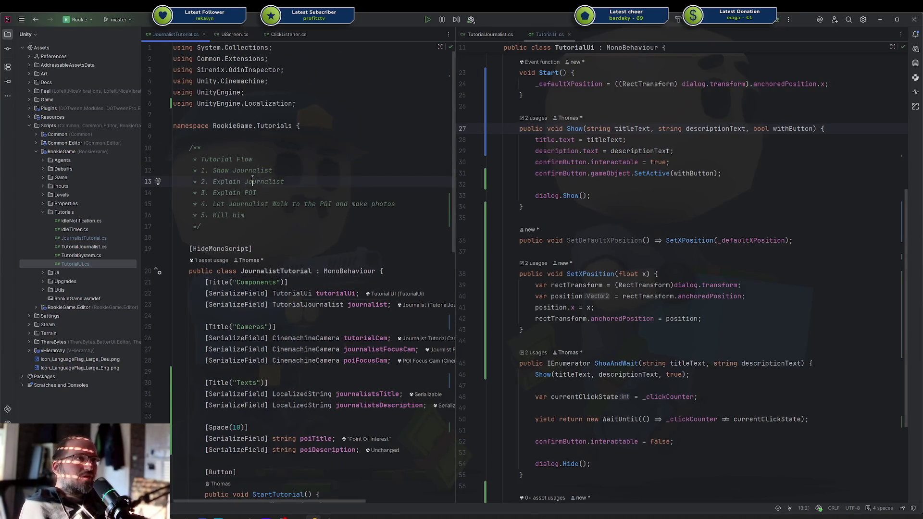
left_click(249, 182)
double_click(248, 191)
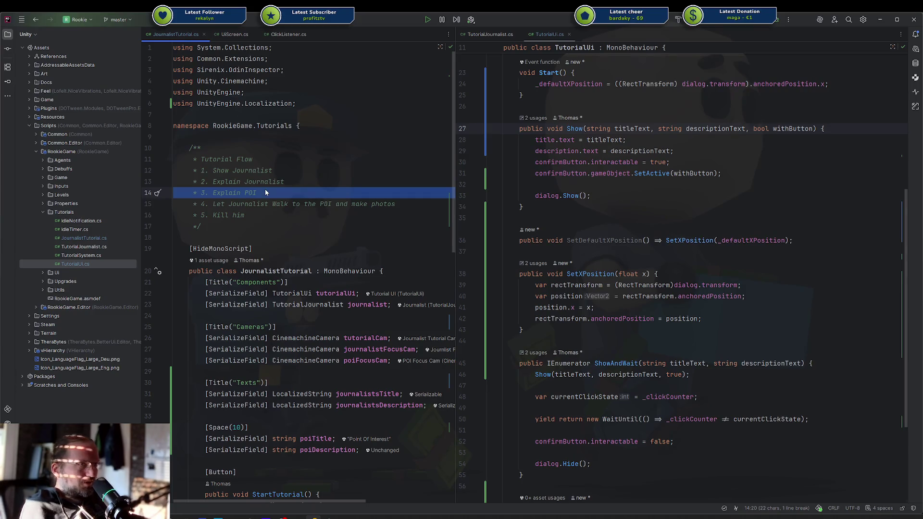
left_click(265, 204)
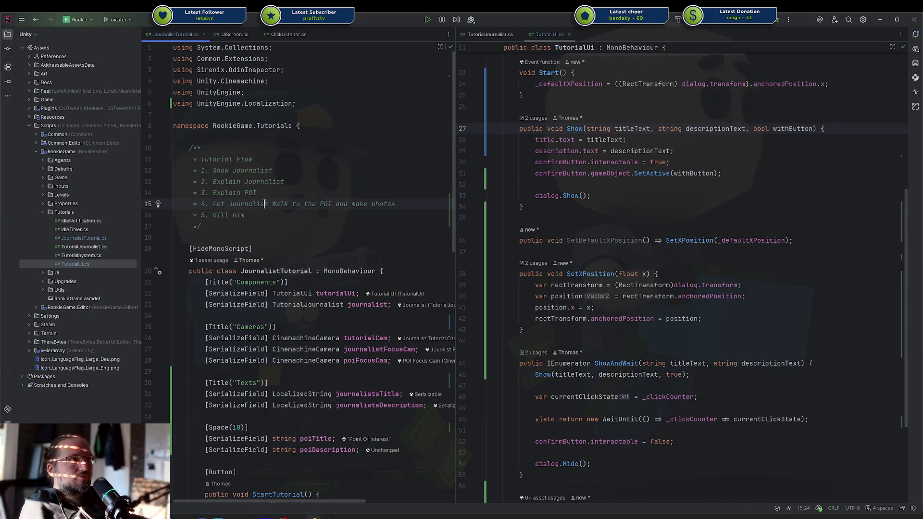
triple_click(266, 204)
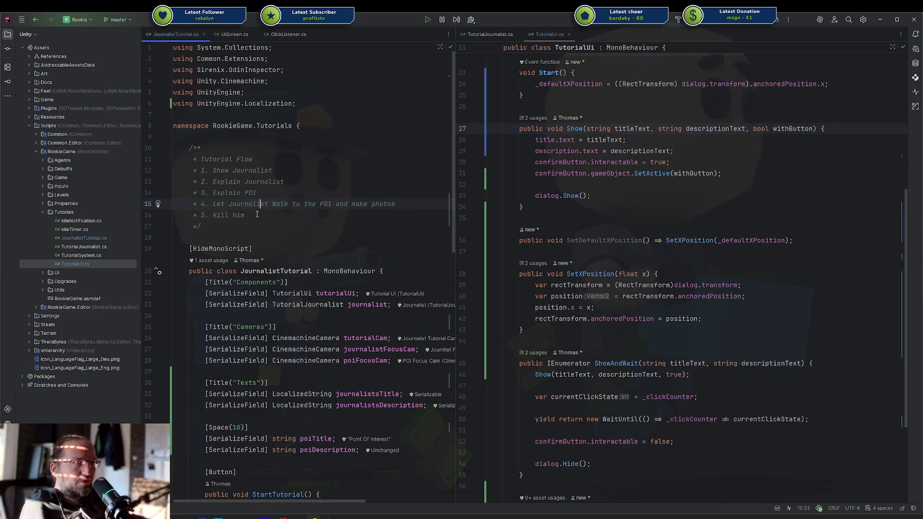
left_click_drag(178, 238, 190, 158)
key("shift+Up")
key("BackSpace")
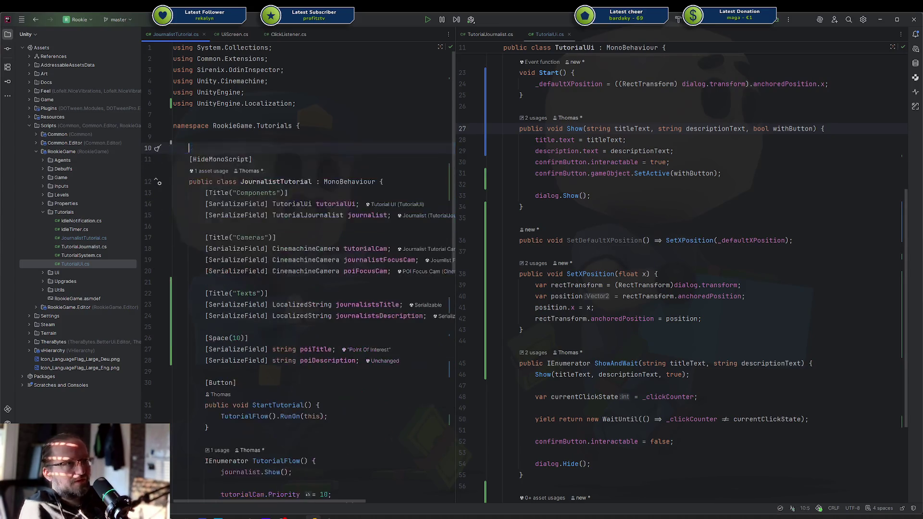
key("BackSpace")
Show the commit view listing the changed scene and tutorial script files.
scroll(283, 240, "down", 10)
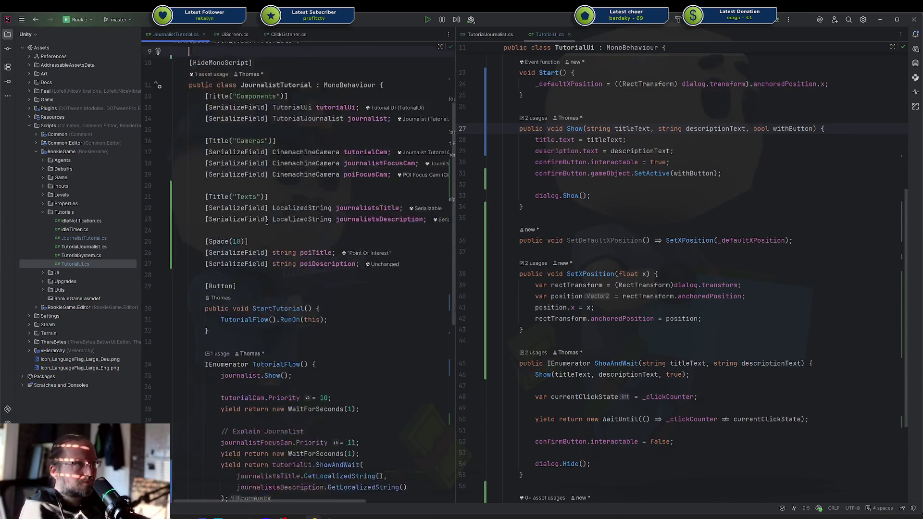
scroll(283, 240, "up", 10)
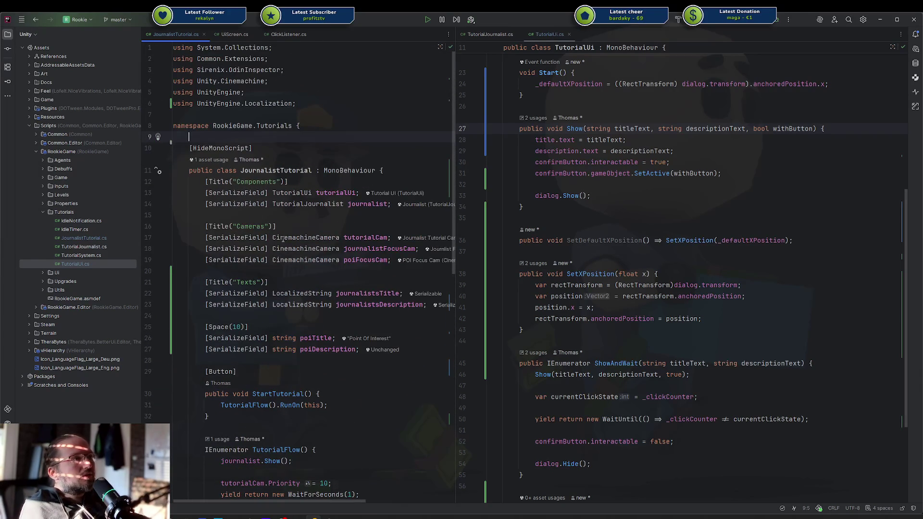
key("ctrl+k")
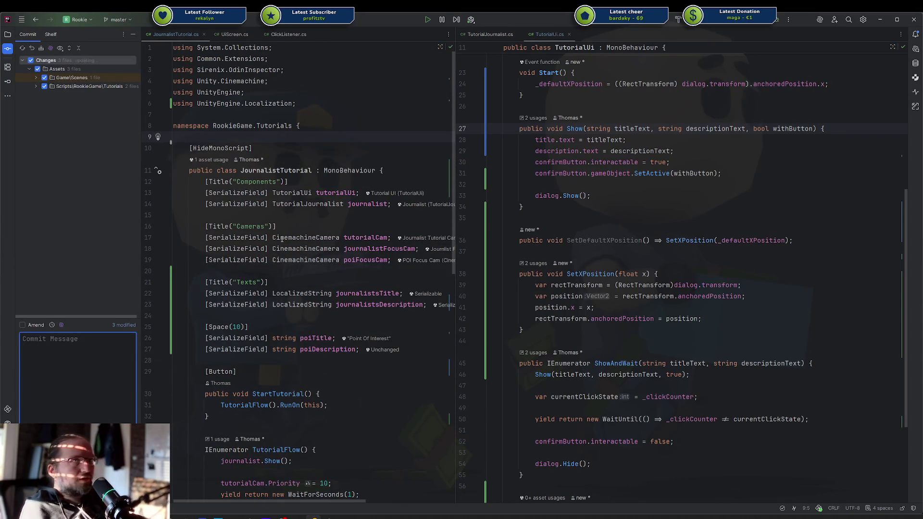
Write the commit message referencing the card and the updated tutorial things.
key("alt+Tab")
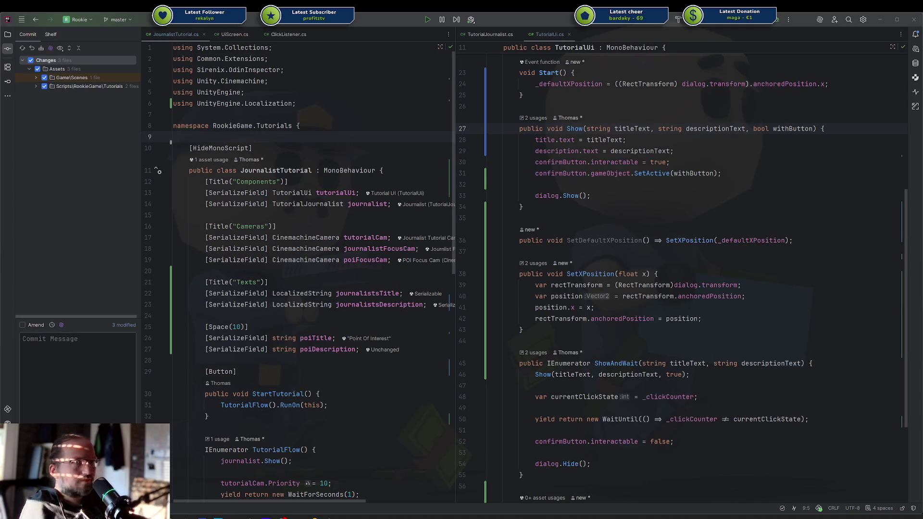
key("alt+Tab")
type("$33o")
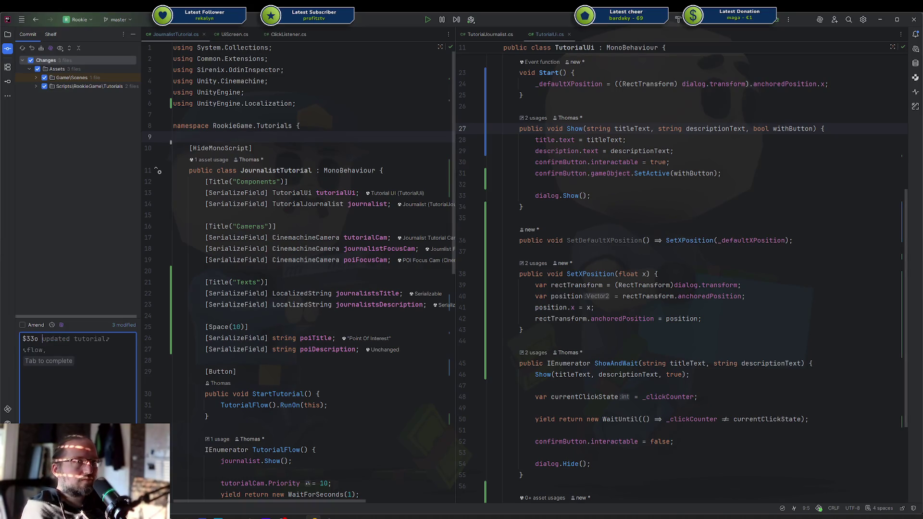
type(" ed mor")
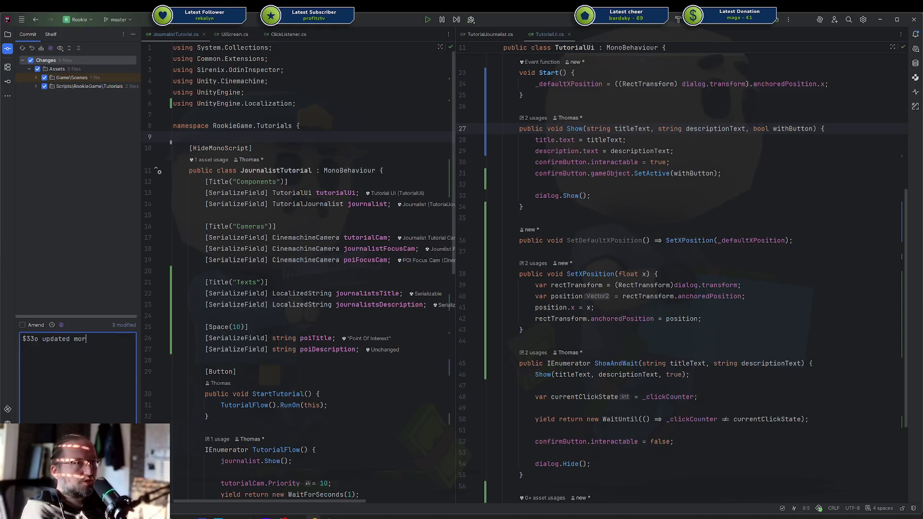
type(",")
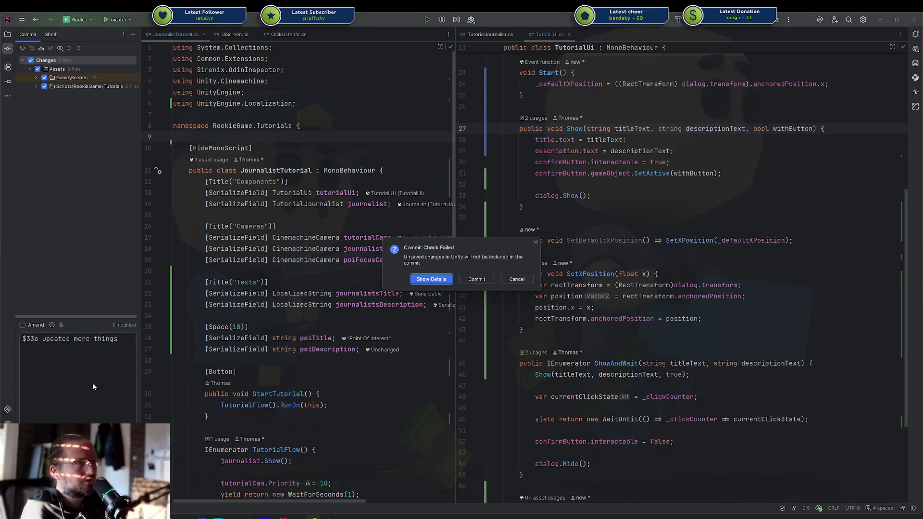
key("alt+Tab")
key("alt+Tab")
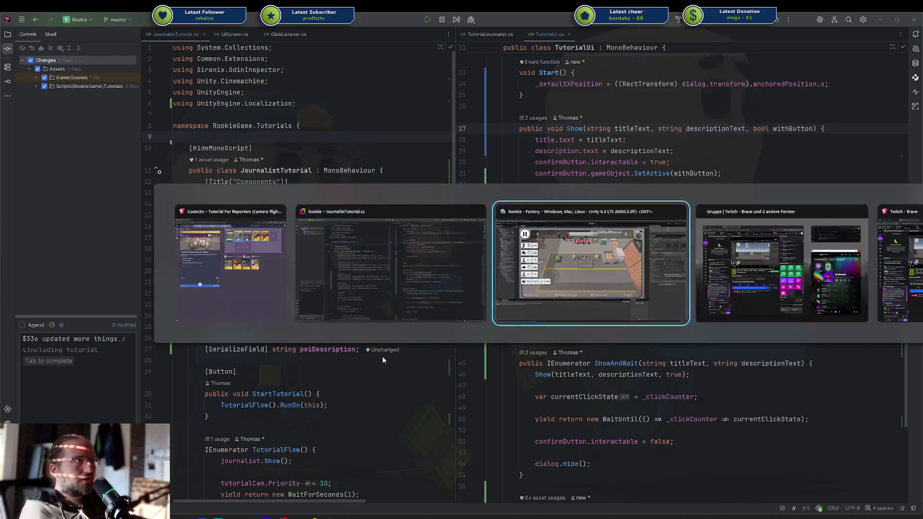
left_click(6, 27)
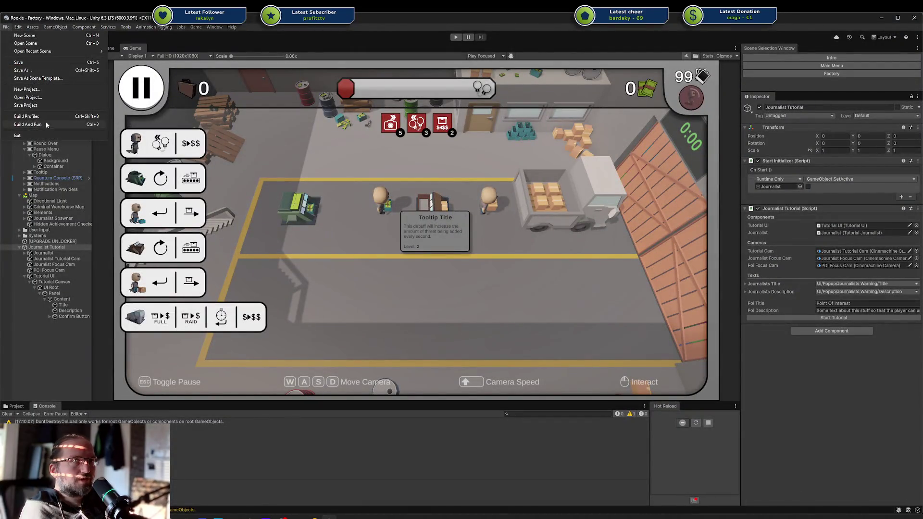
Commit the three changed files and push them to origin/master.
key("alt+Tab")
key("alt+Tab")
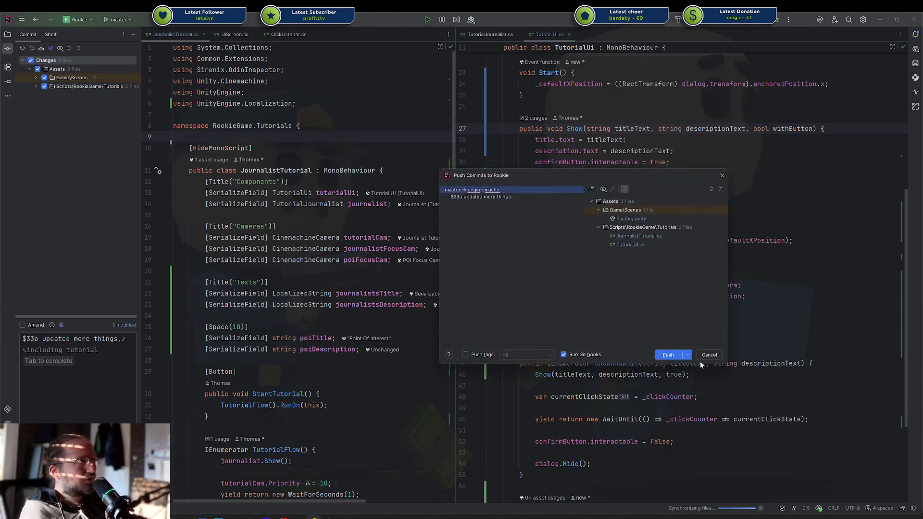
left_click(667, 354)
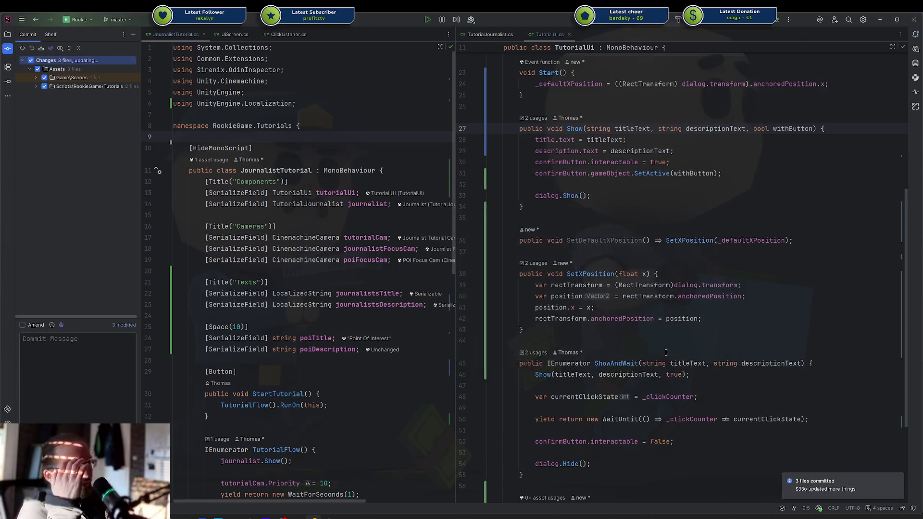
left_click(898, 480)
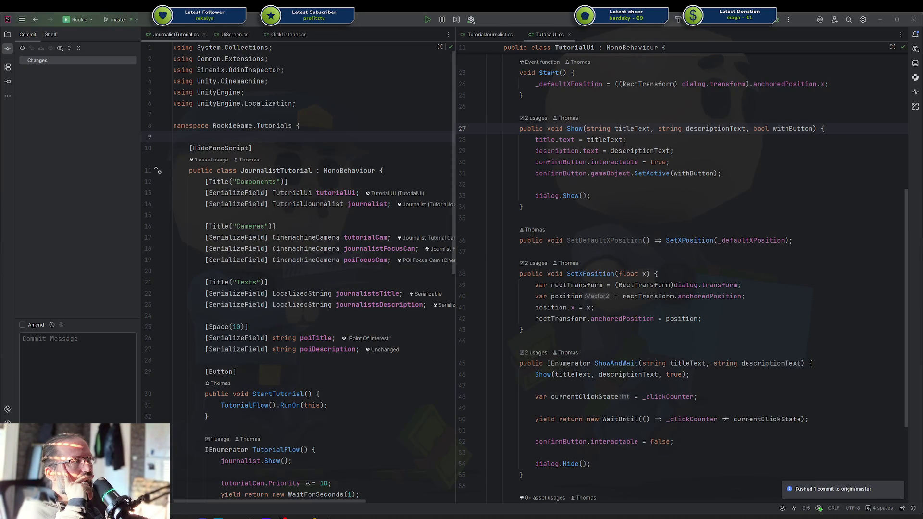
key("alt+Tab")
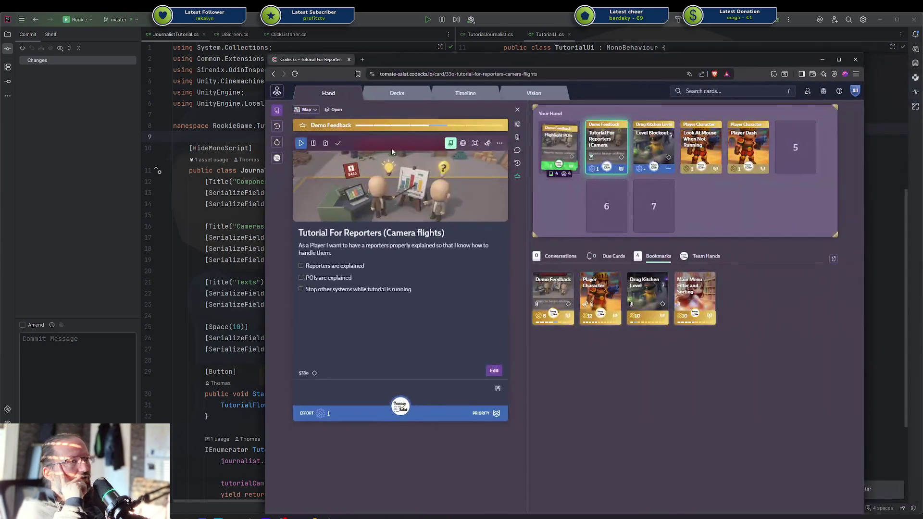
Finish the checklist line 'Journalist Warning Popup removed', save the card, and move the browser aside.
left_click(421, 225)
type("- [ ] Journal")
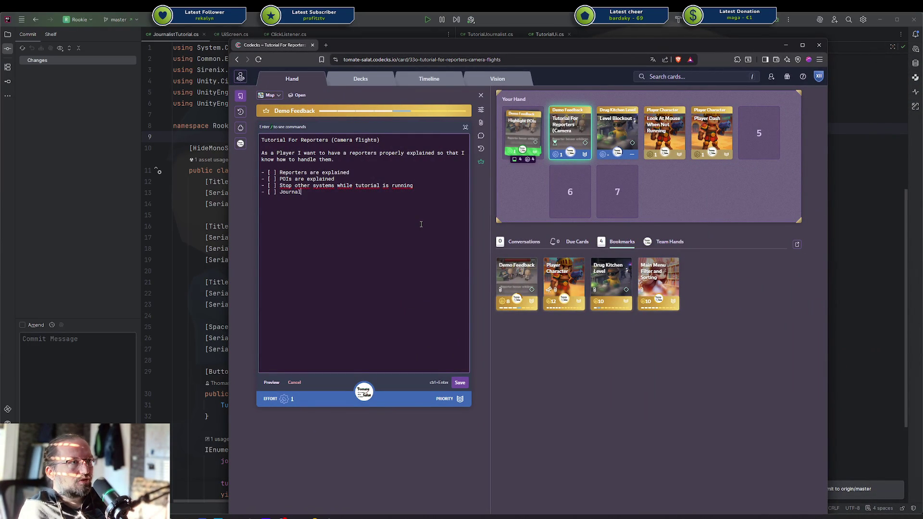
type("ist Warning P")
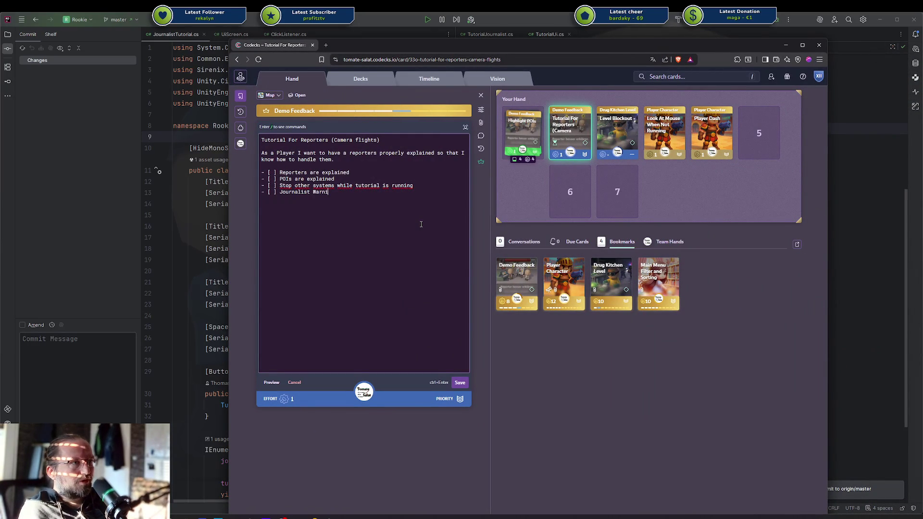
type("opup re")
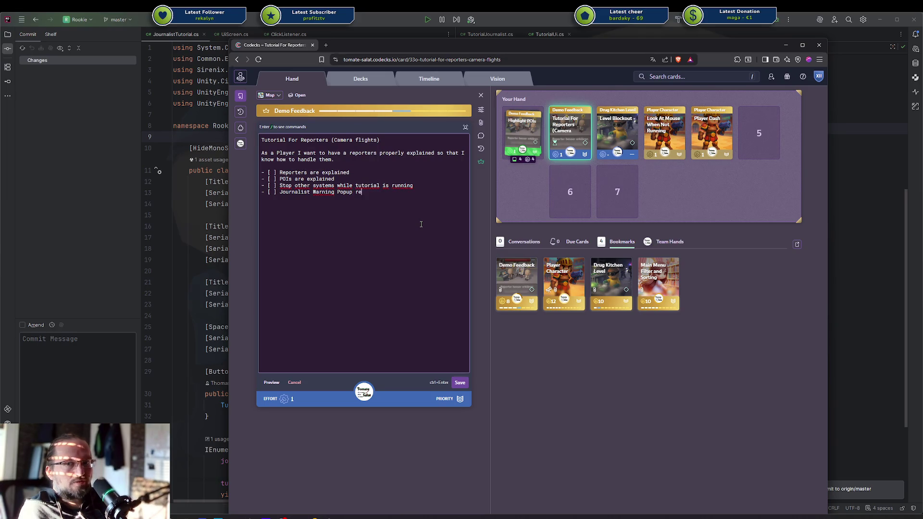
type("moved")
key("ctrl+Return")
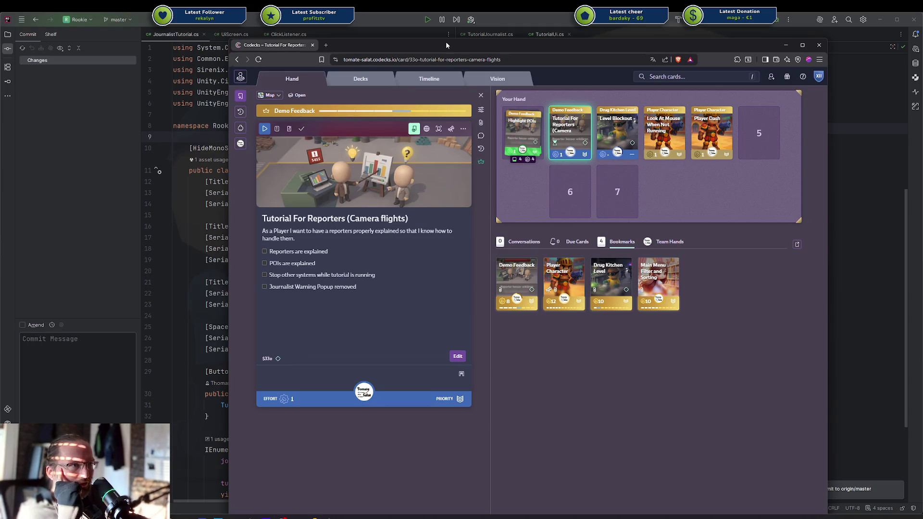
mouse_move(446, 45)
left_mouse_down()
mouse_move(581, 33)
mouse_move(553, 36)
mouse_move(922, 36)
left_mouse_up()
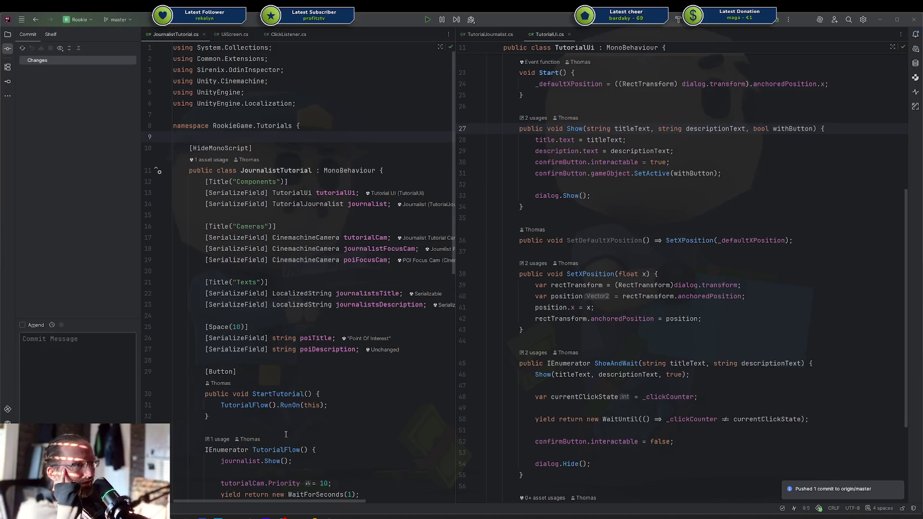
left_click(331, 517)
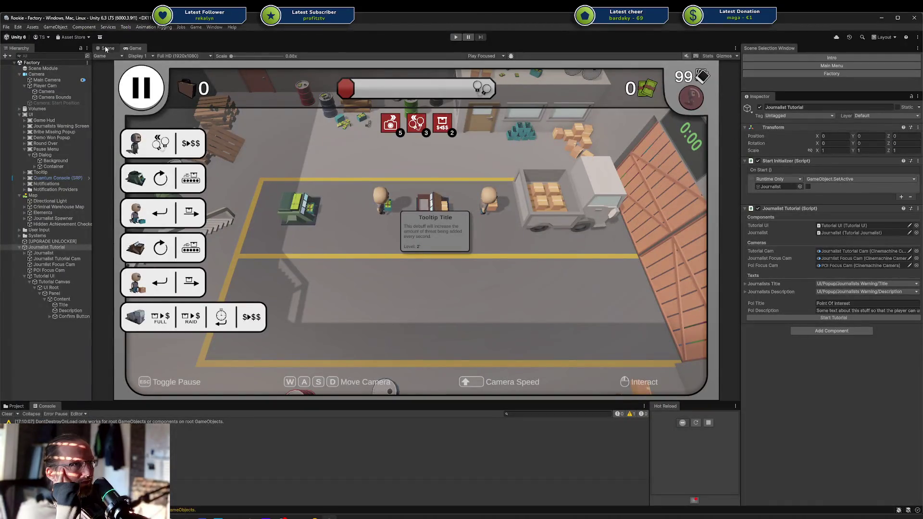
In the Scene view, select Tutorial UI and open Tools > Odin > Localization Editor.
left_click(102, 48)
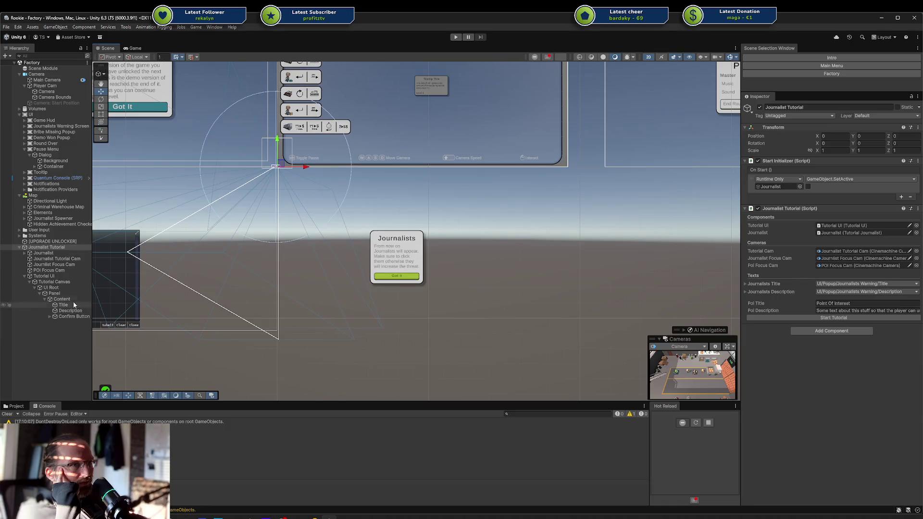
left_click(53, 282)
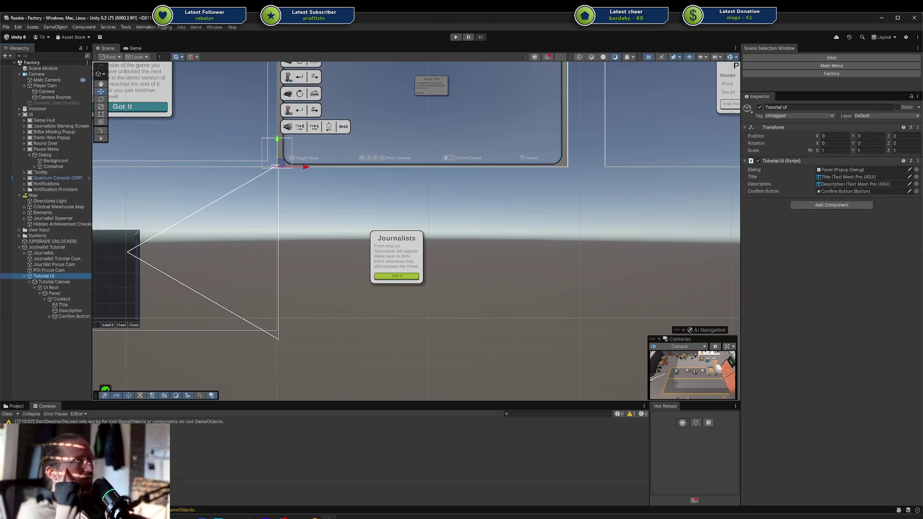
left_click(195, 27)
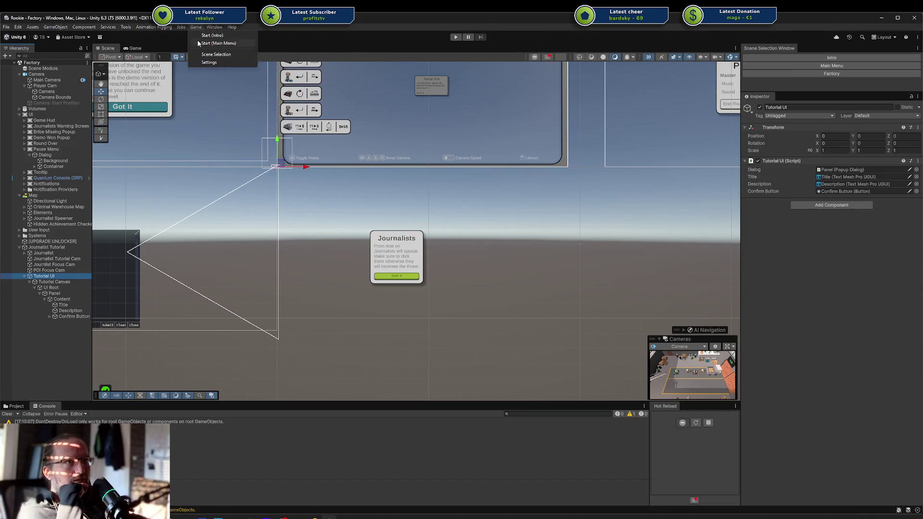
mouse_move(127, 28)
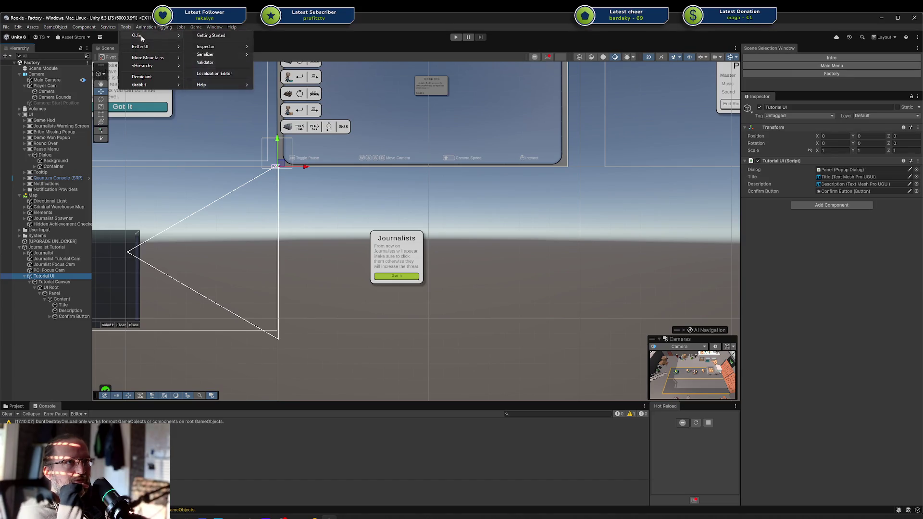
left_click(207, 73)
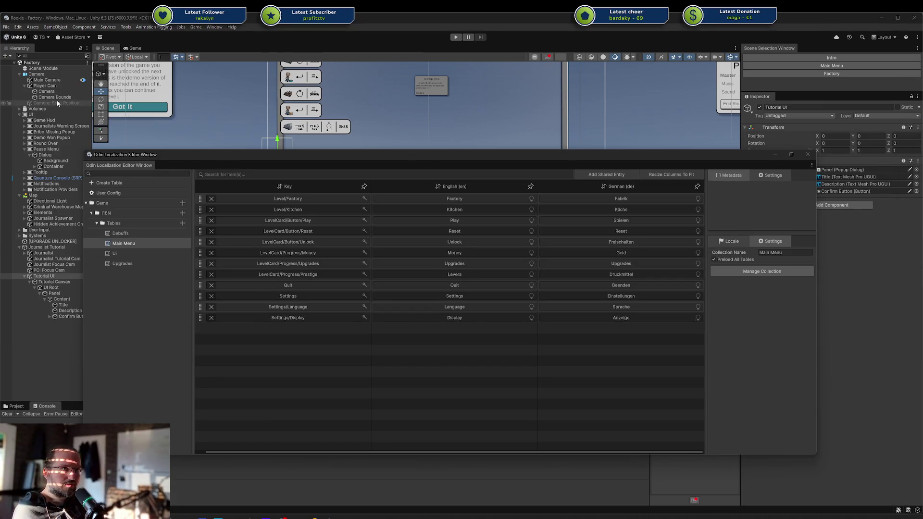
Reposition the Localization Editor window and bring up the Rookie localization sheet.
left_click_drag(394, 158, 667, 206)
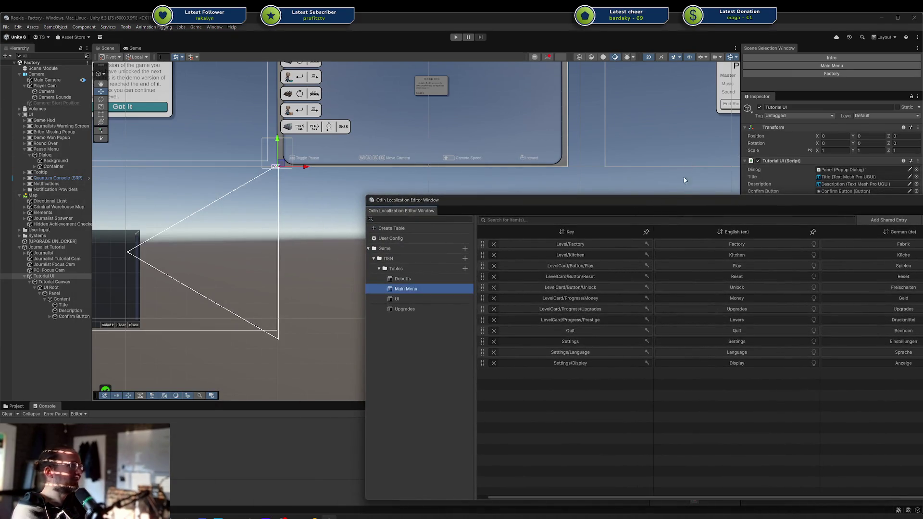
left_click_drag(684, 202, 487, 173)
key("alt+Tab")
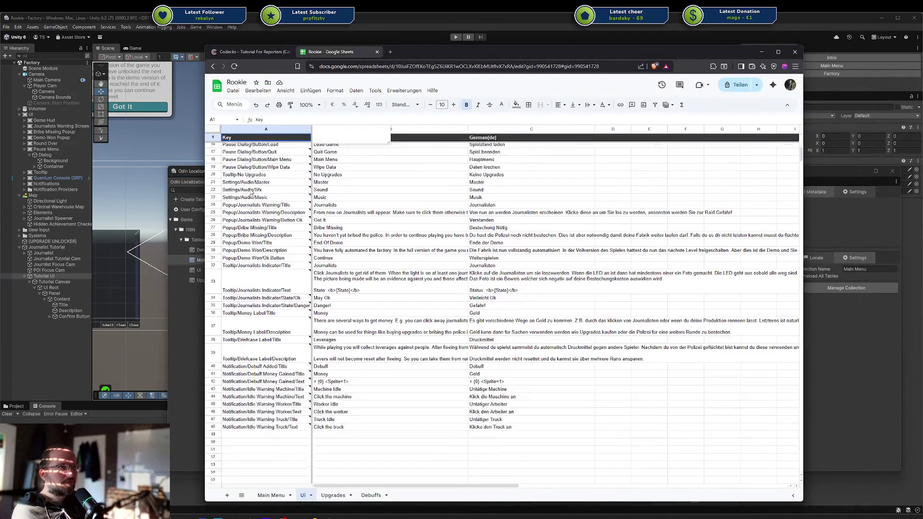
Add the keys Tutorial/Journalist/Title and Tutorial/Journalist/Description in A49 and A50.
mouse_move(264, 226)
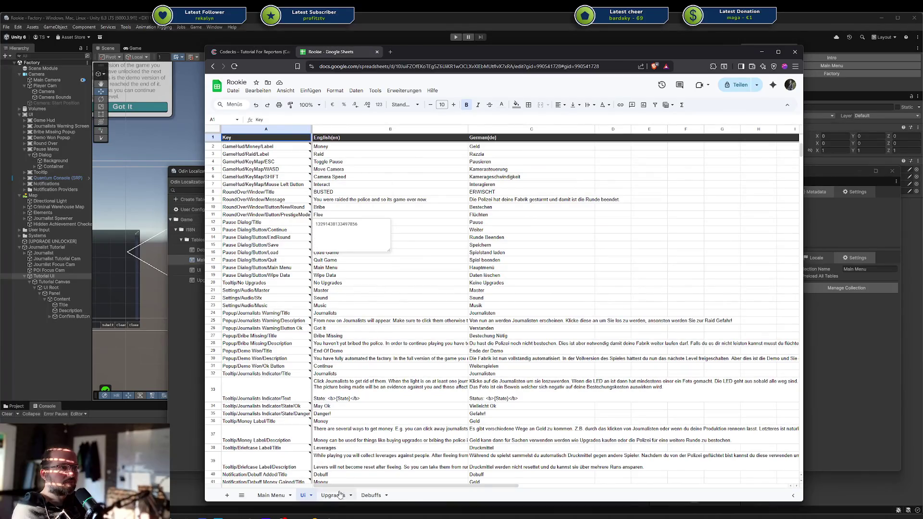
mouse_move(264, 254)
scroll(278, 240, "down", 5)
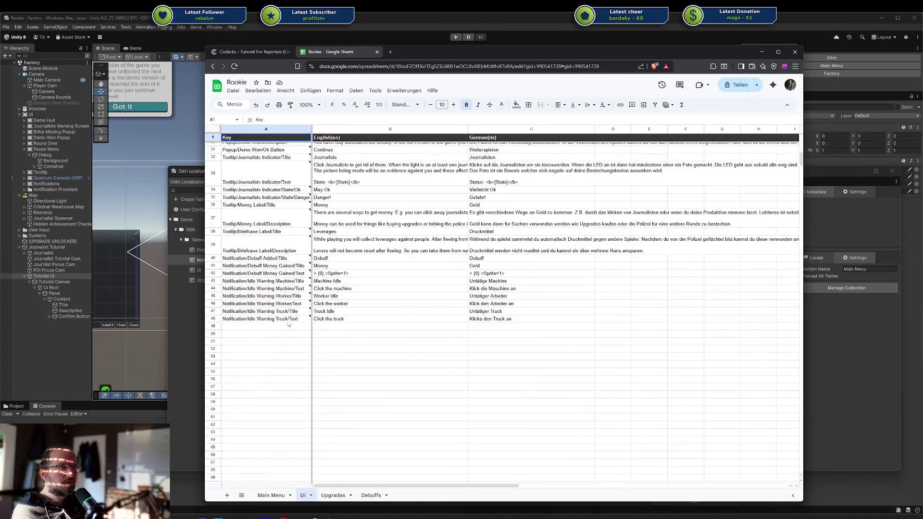
left_click(262, 327)
scroll(272, 334, "up", 5)
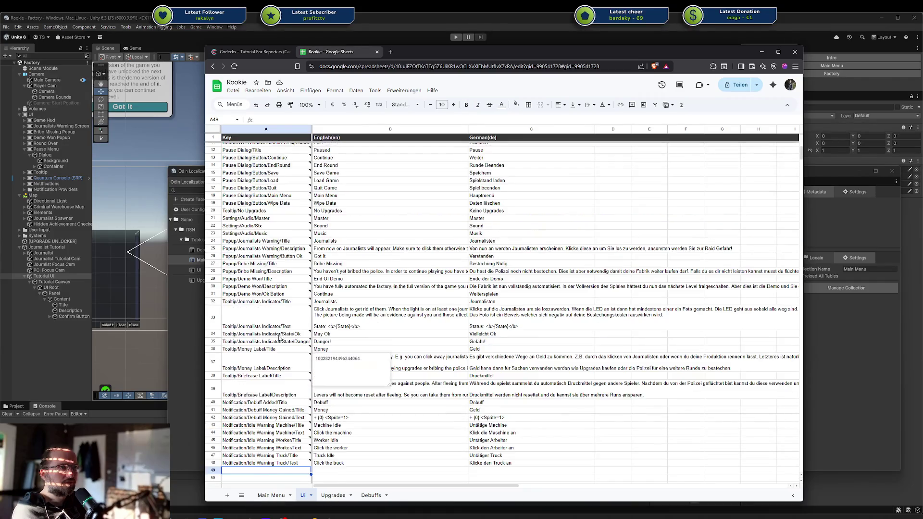
scroll(277, 337, "down", 3)
mouse_move(257, 354)
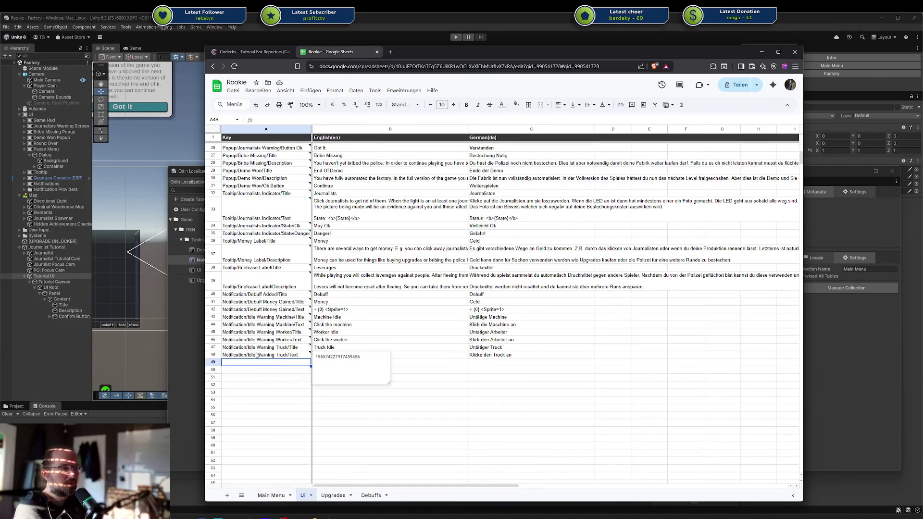
type("Tutorial/Journalist/Title")
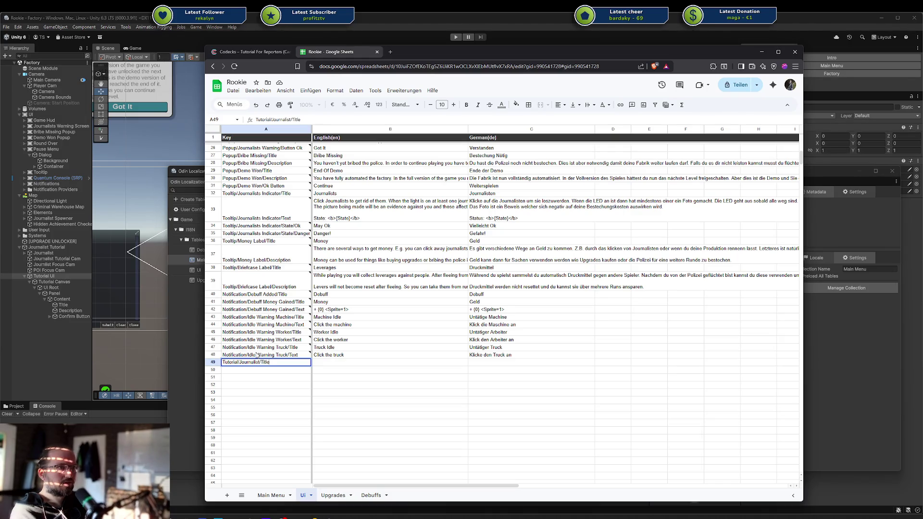
key("Return")
key("ctrl+v")
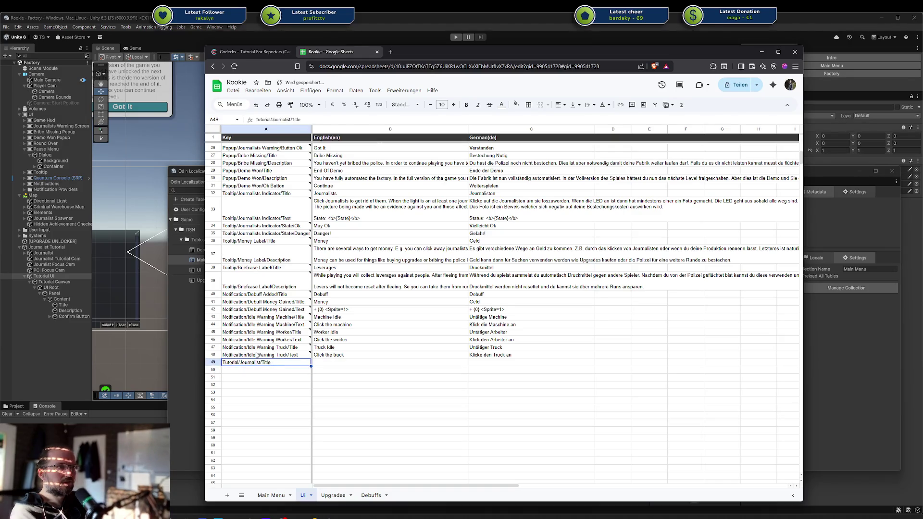
key("F2")
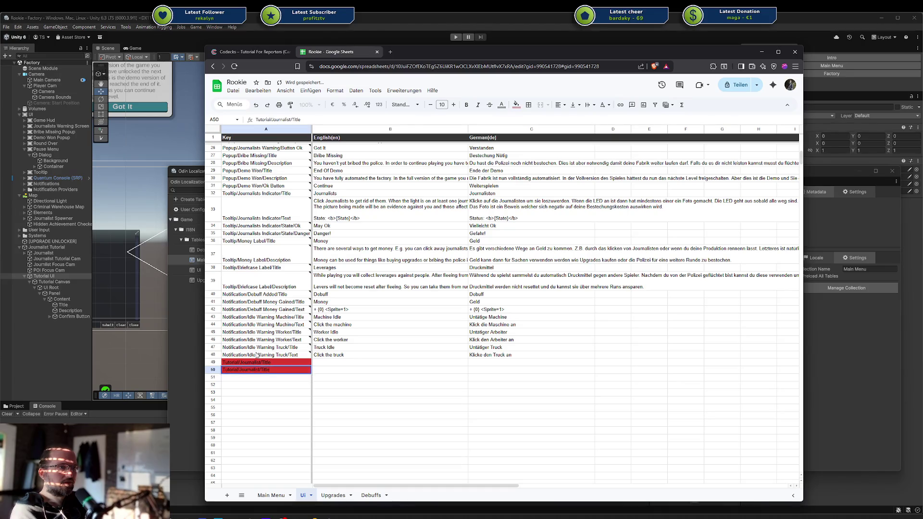
key("BackSpace")
key("BackSpace")
key("BackSpace")
key("BackSpace")
type("Description")
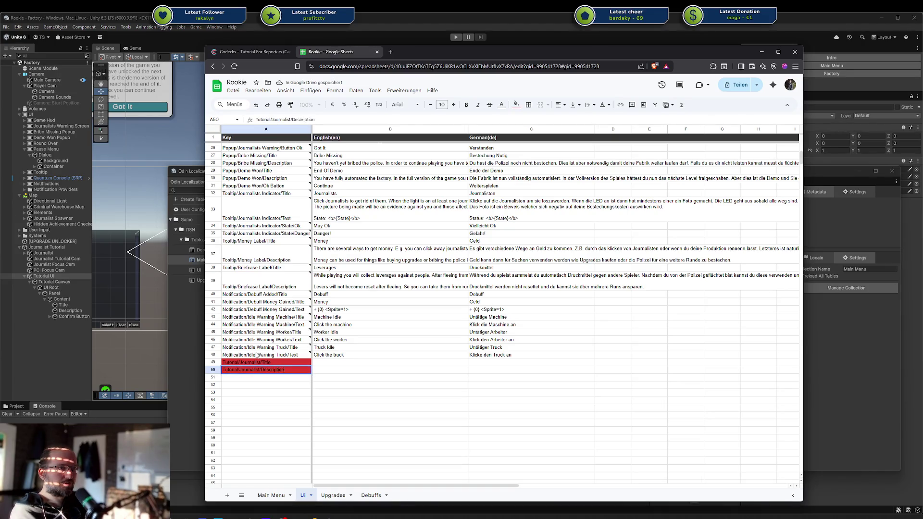
key("shift+Return")
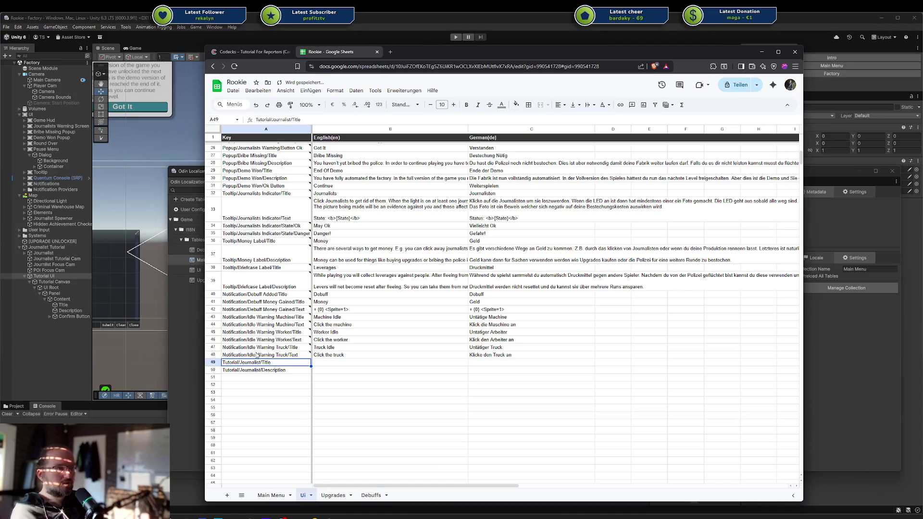
Try inserting 'General' into the A49 key, then restore it to Tutorial/Journalist/Title.
left_click(293, 119)
type("General")
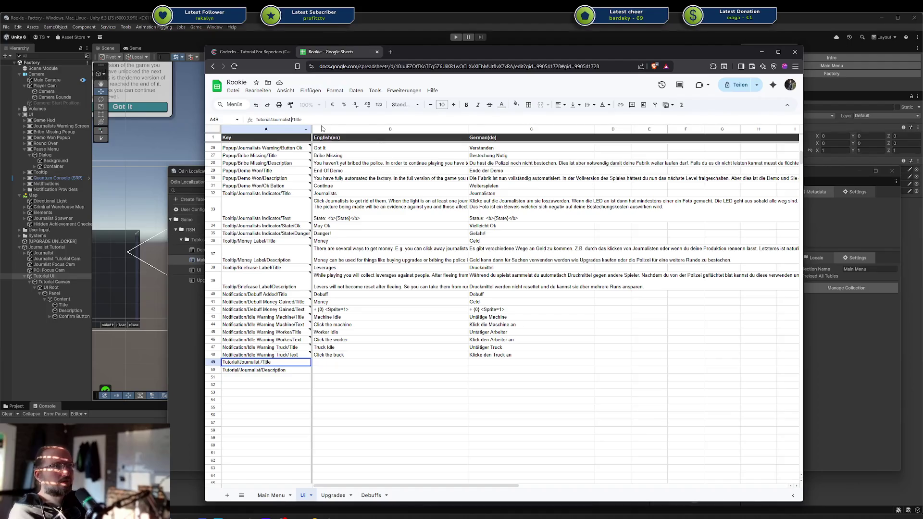
key("Return")
key("Return")
key("Up")
key("Up")
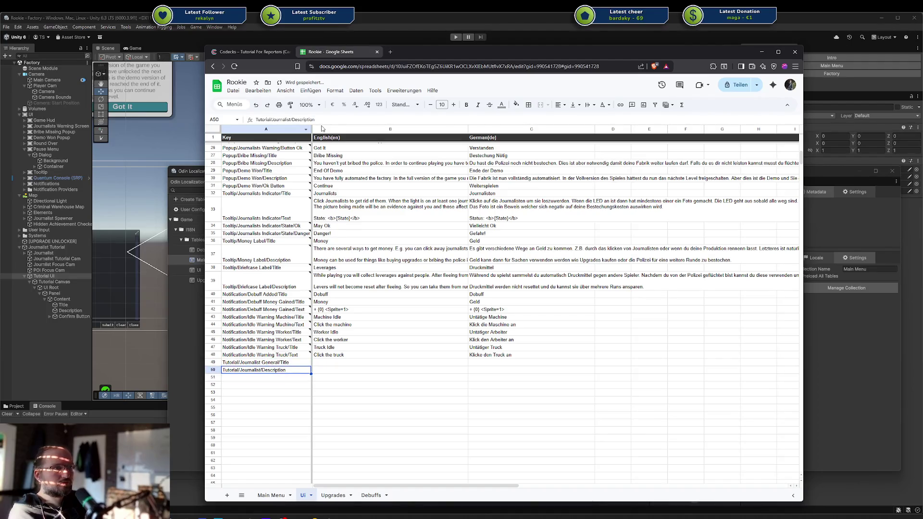
double_click(299, 119)
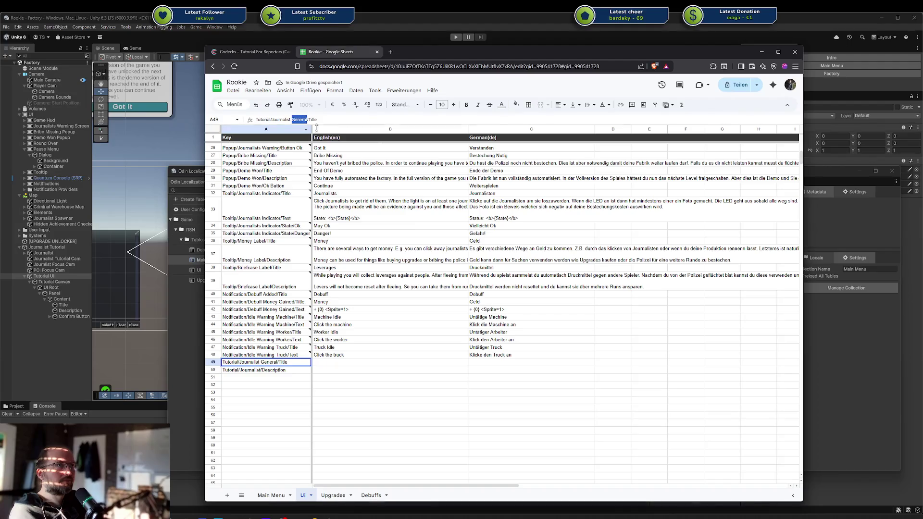
key("BackSpace")
key("BackSpace")
key("Return")
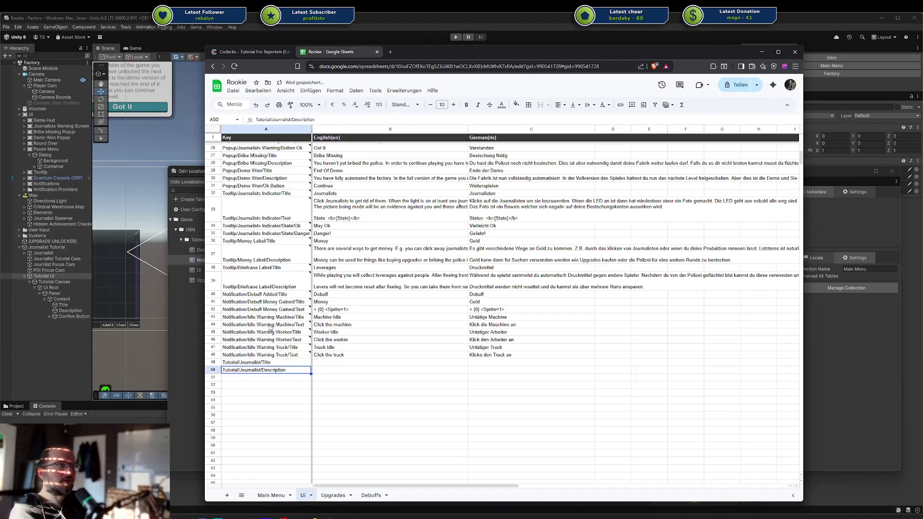
Copy the two journalist keys into A51:A52 and rename the first to Tutorial/Poi/Title.
left_click(273, 378)
key("Up")
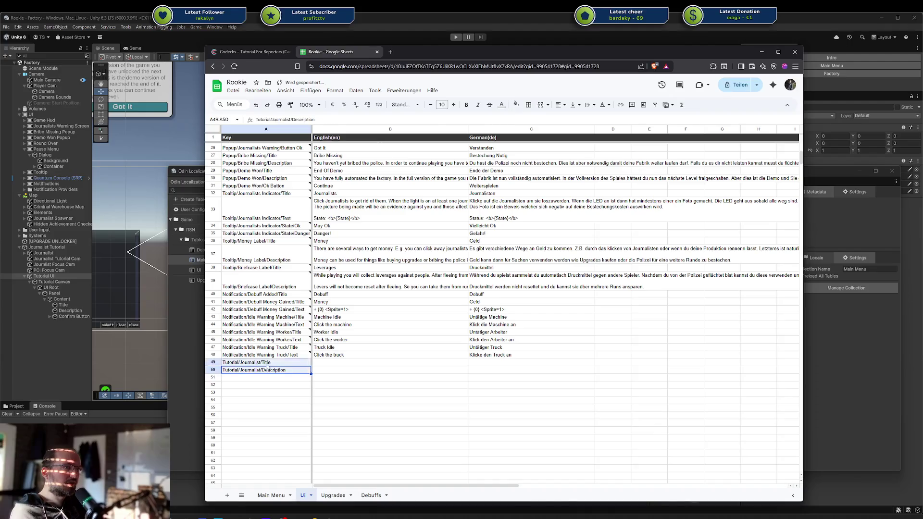
key("shift+Up")
key("ctrl+c")
left_click(275, 380)
key("ctrl+v")
double_click(251, 379)
double_click(251, 378)
type("Poi")
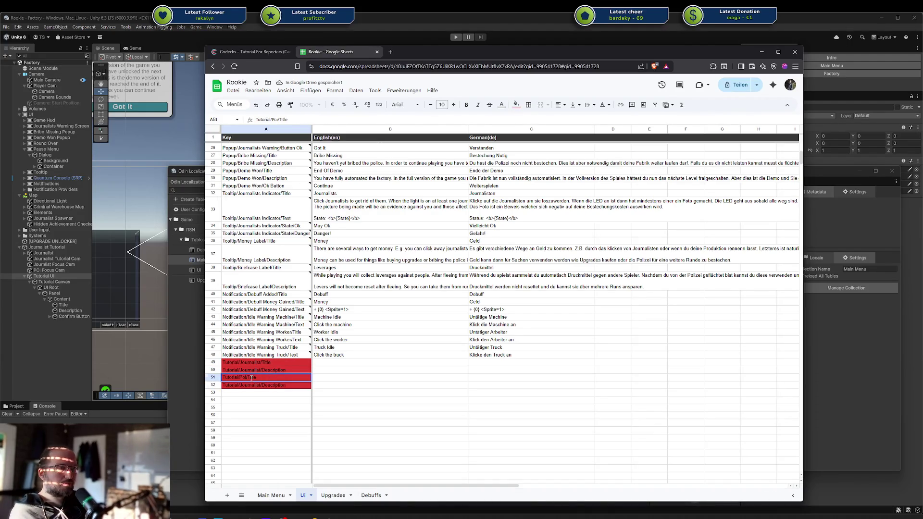
key("Return")
key("Down")
Rename the A52 key to Tutorial/Poi/Description.
left_click(254, 386)
double_click(253, 386)
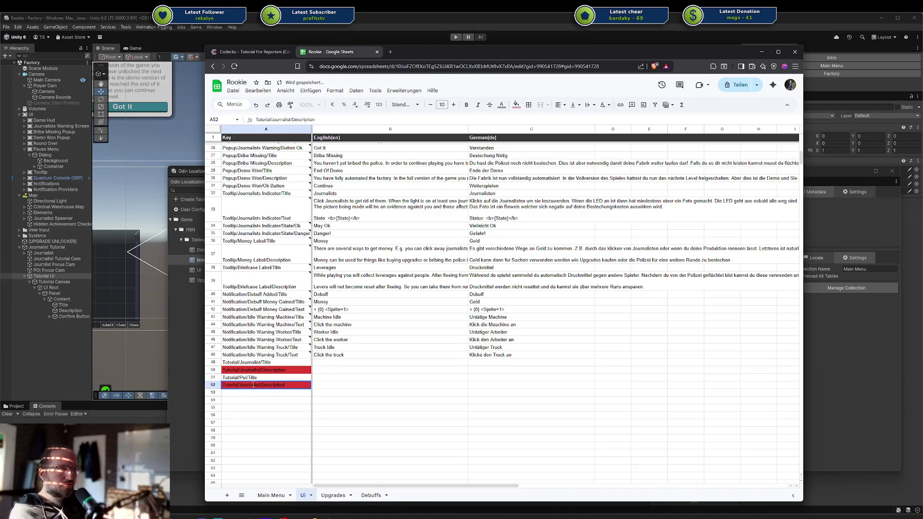
double_click(253, 386)
double_click(254, 386)
type("Poi")
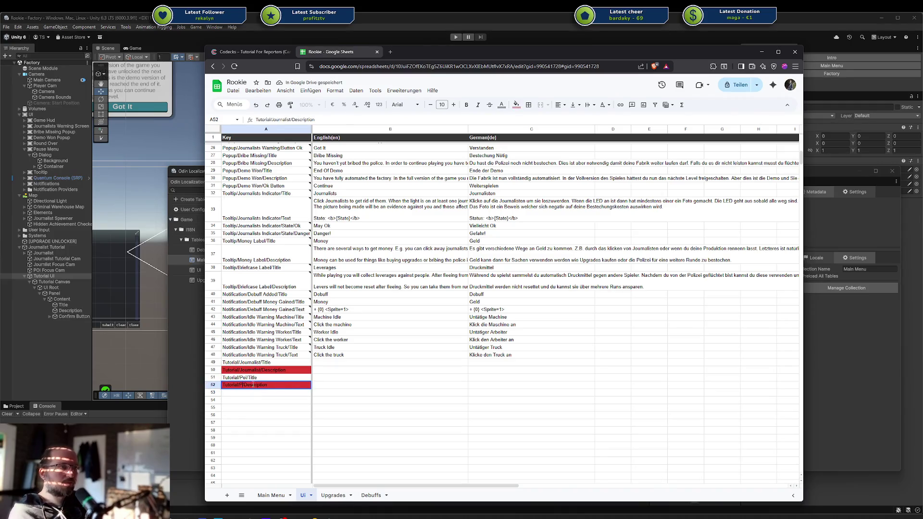
key("Return")
Paste the journalist keys into A53:A54 and rename A53 to Tutorial/Kill Journalist/Title.
key("Up")
key("Up")
key("Up")
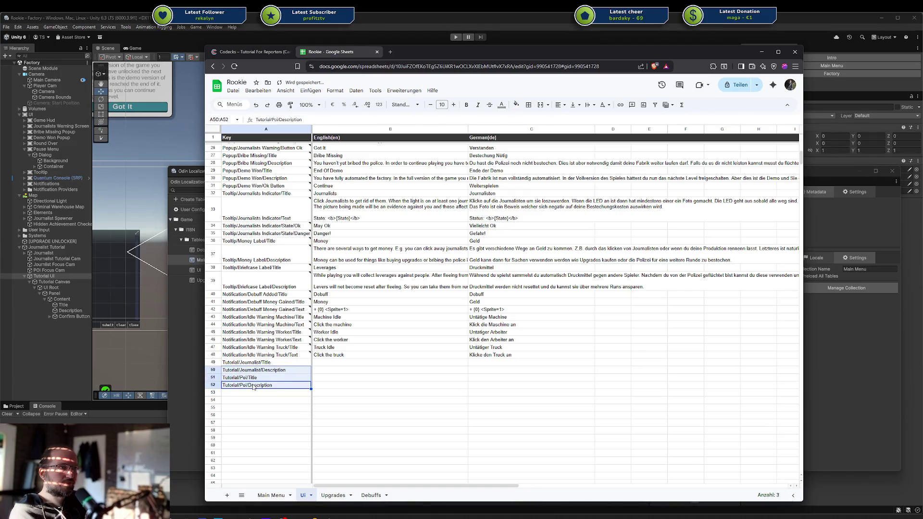
key("shift+Up")
key("ctrl+c")
key("Down")
key("Down")
key("Down")
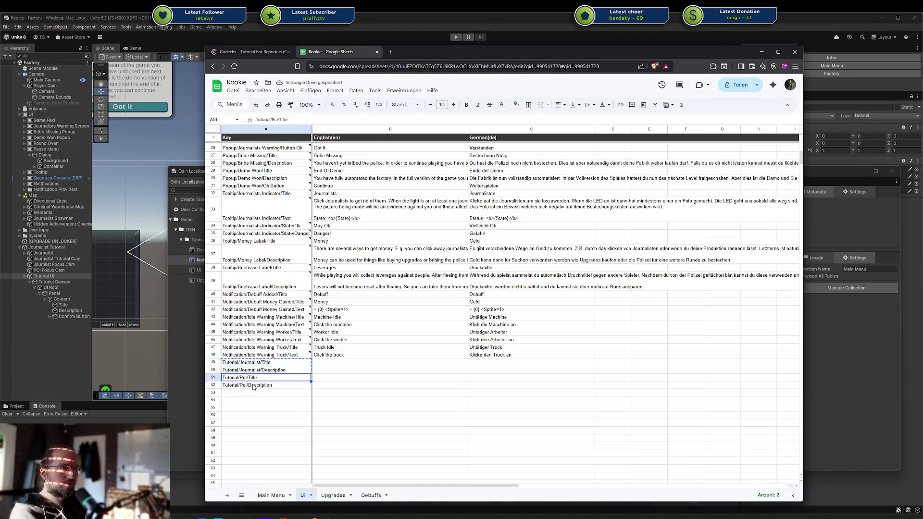
key("ctrl+v")
double_click(255, 392)
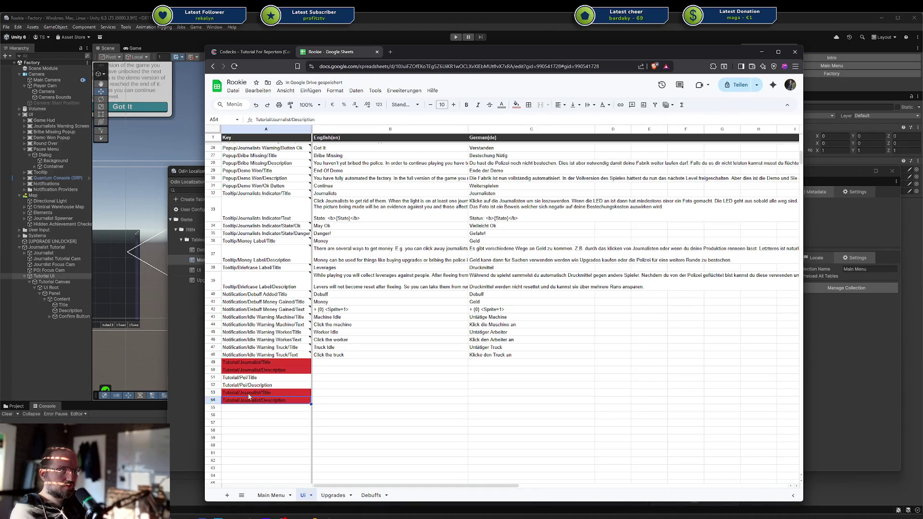
double_click(250, 392)
type("Kill J")
key("Return")
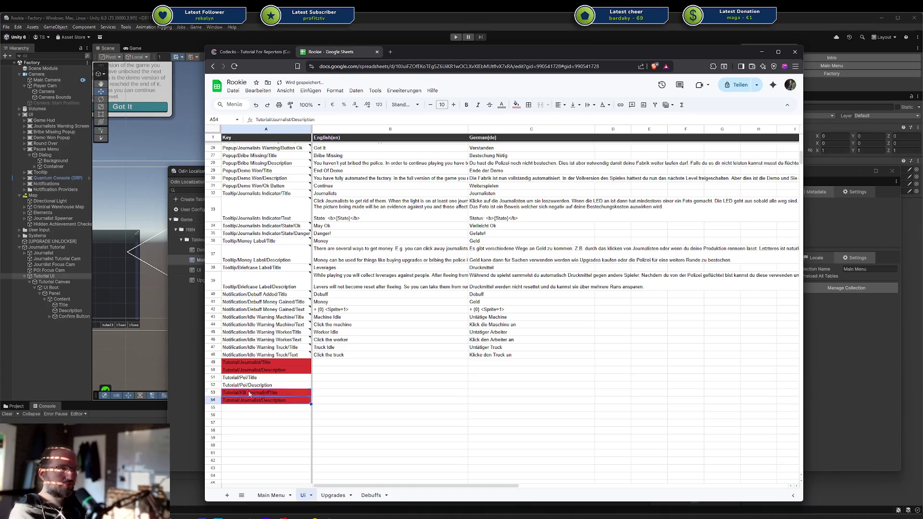
key("ctrl+z")
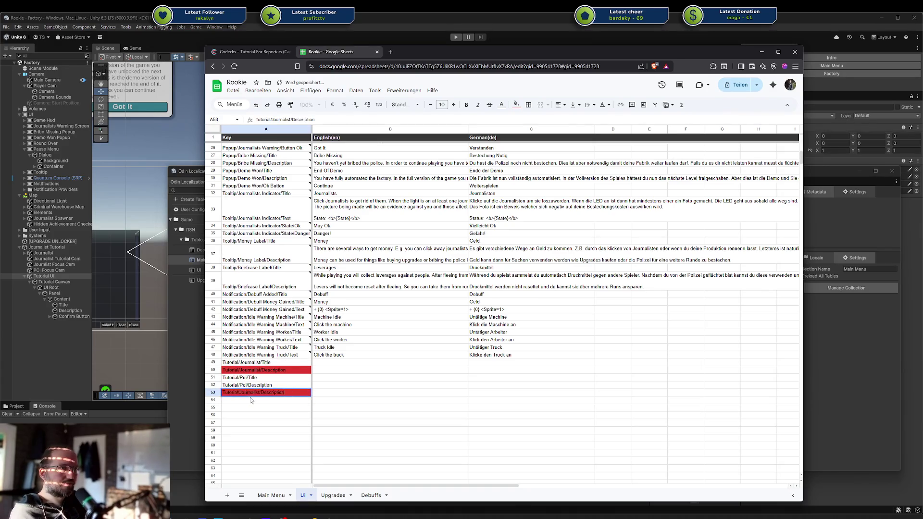
key("ctrl+y")
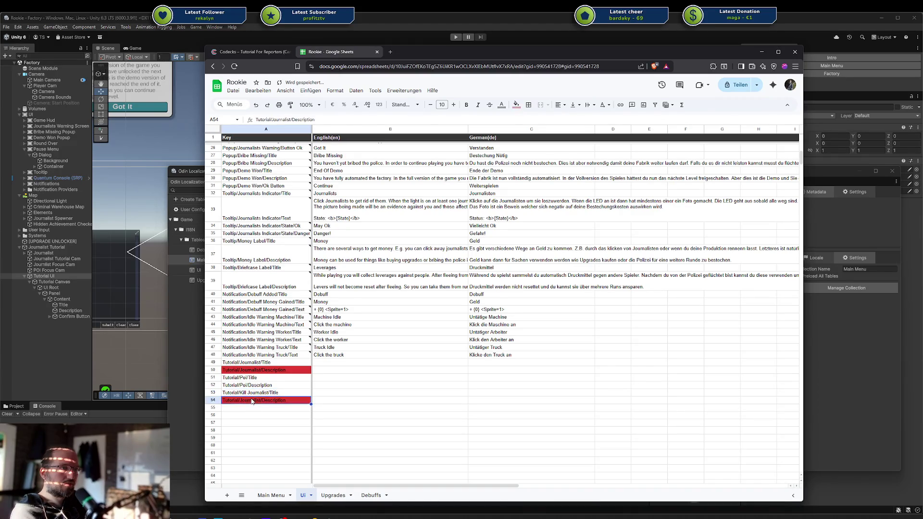
Rename the A54 key to Tutorial/Kill Journalist/Description.
double_click(252, 400)
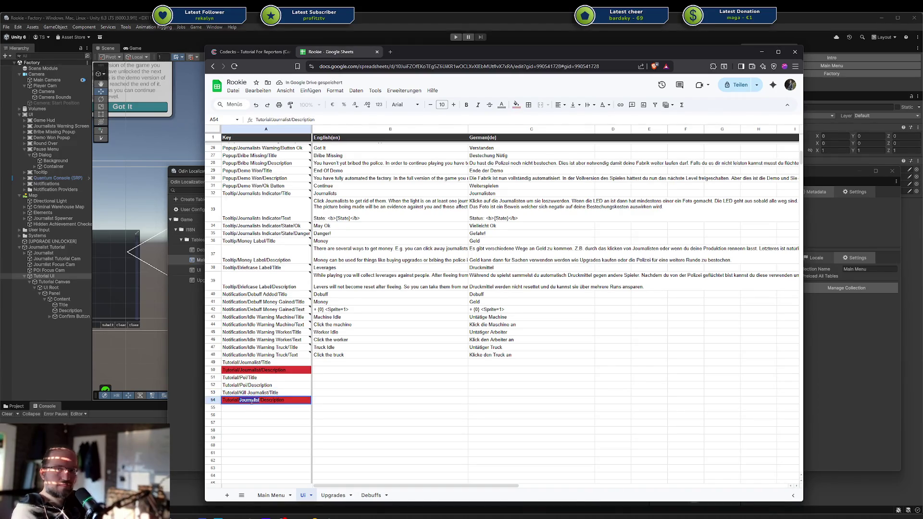
type("Kill Journalist")
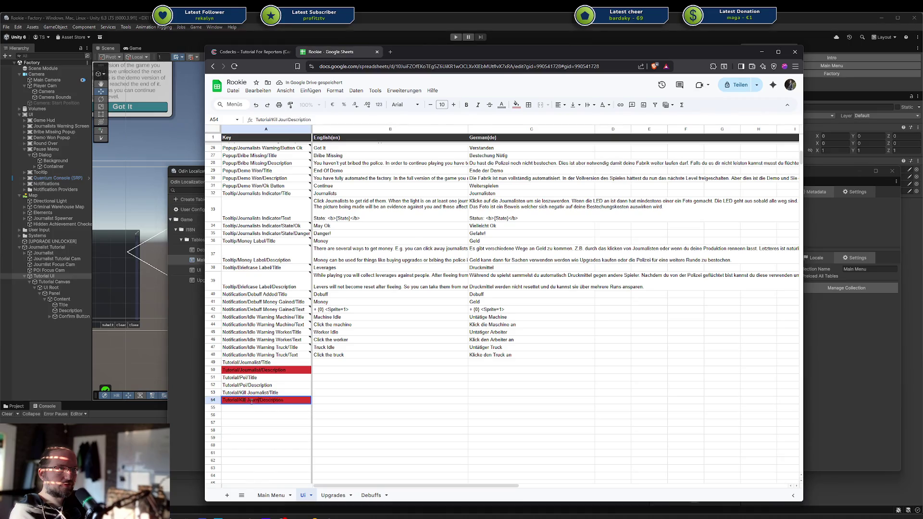
key("Return")
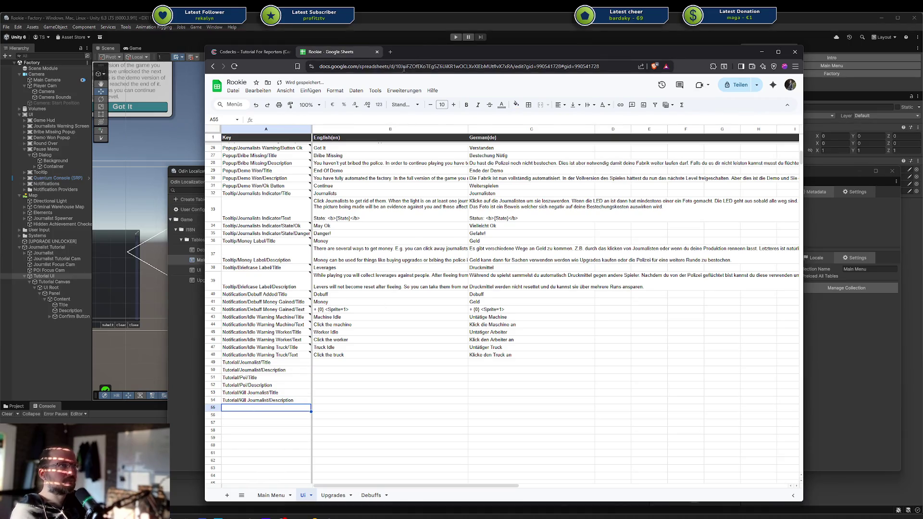
left_click_drag(458, 54, 439, 40)
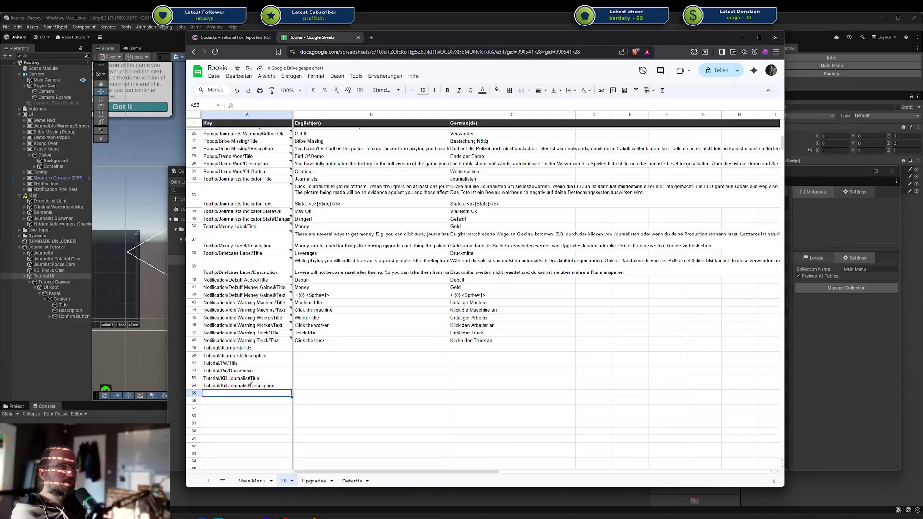
Copy the Journalists popup texts from B24:C25 into B49:C50.
left_click(250, 368)
left_click(270, 350)
scroll(400, 304, "up", 5)
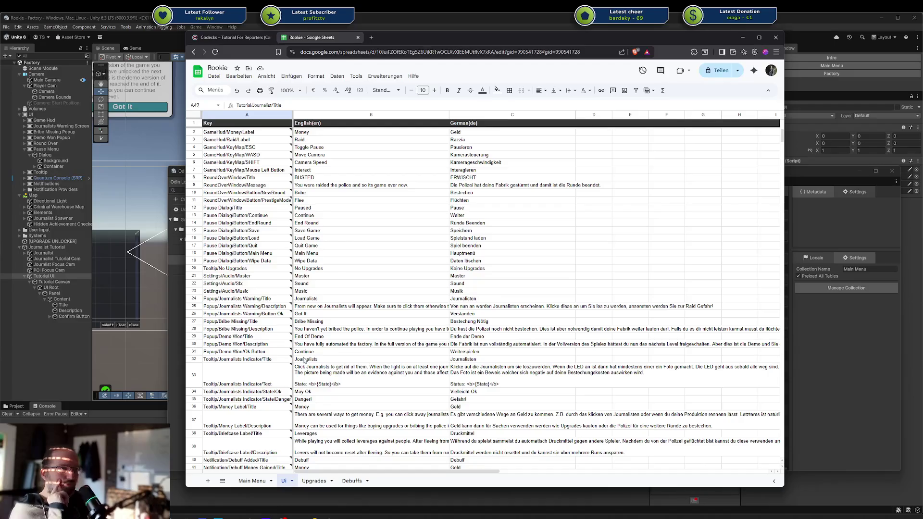
scroll(305, 360, "down", 1)
scroll(305, 361, "up", 1)
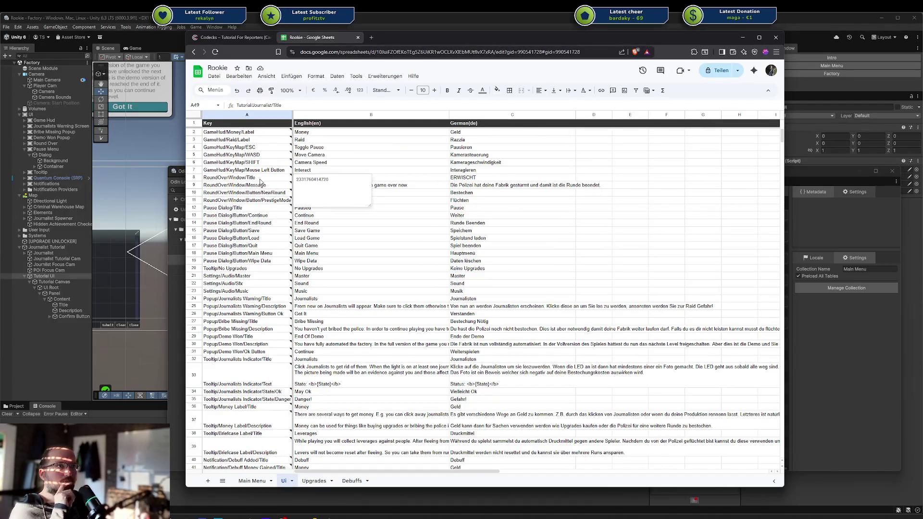
scroll(243, 147, "down", 3)
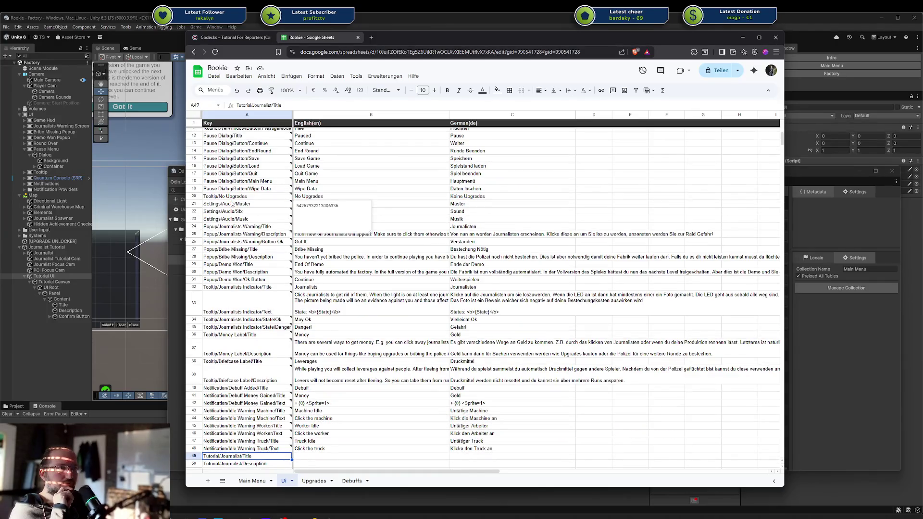
scroll(231, 203, "down", 3)
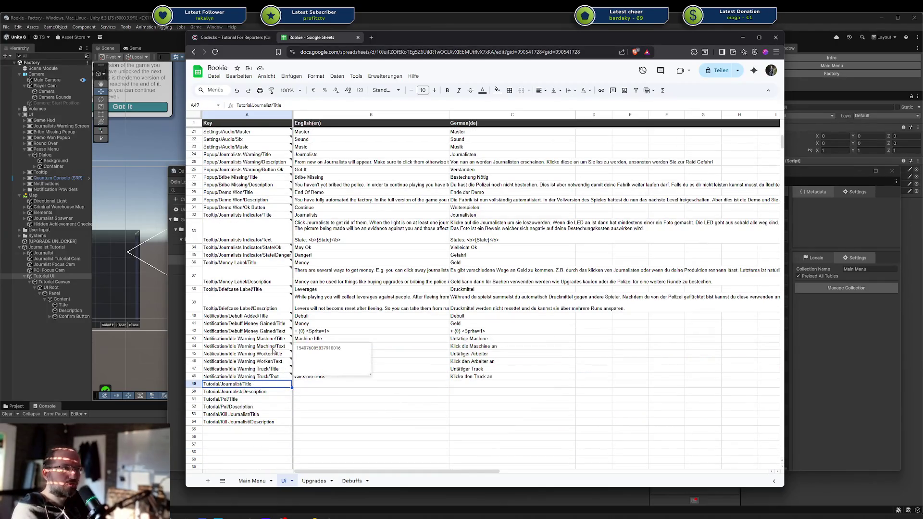
scroll(249, 328, "up", 2)
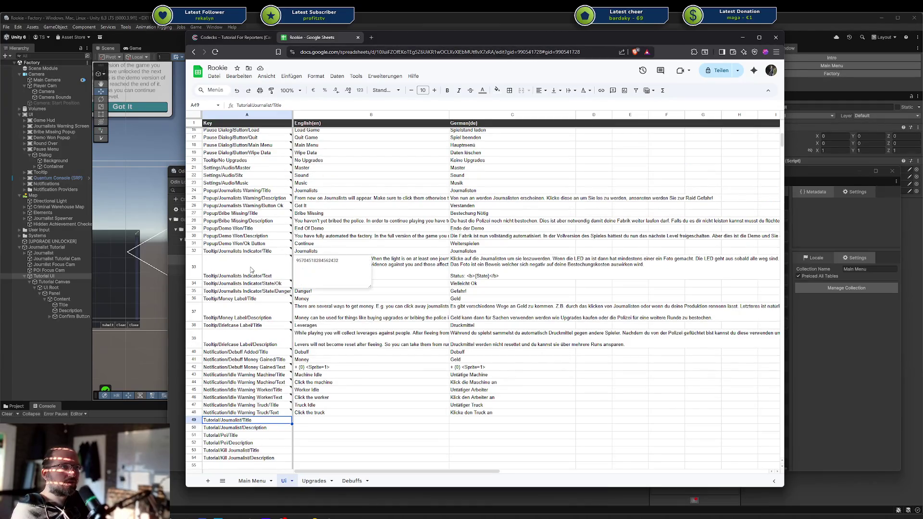
scroll(251, 268, "up", 2)
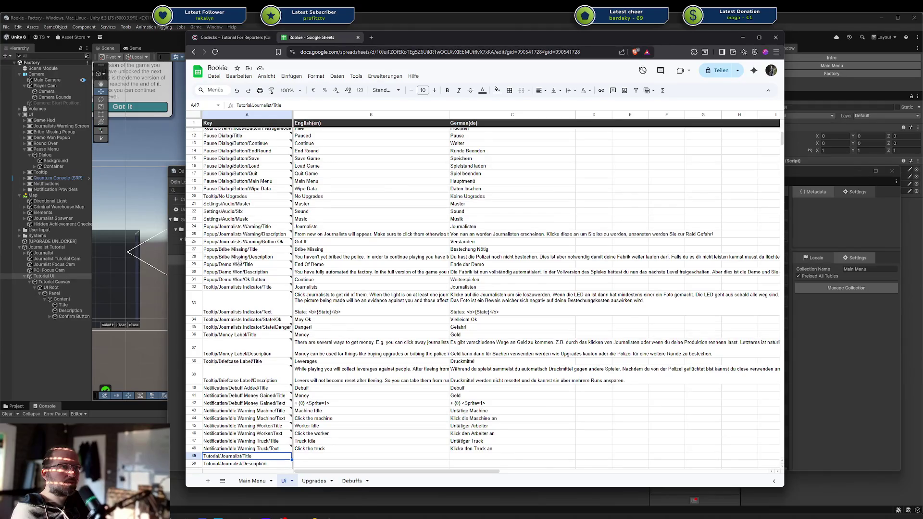
left_click(334, 236)
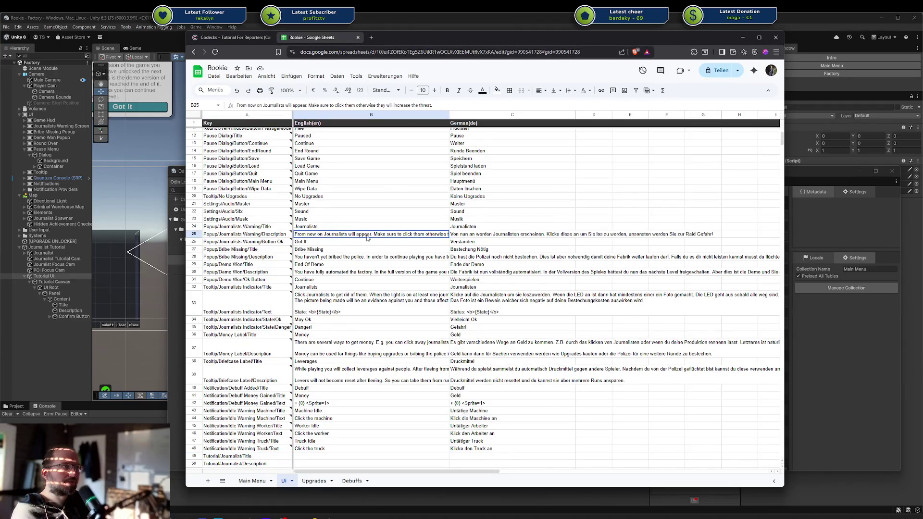
left_click_drag(347, 228, 505, 236)
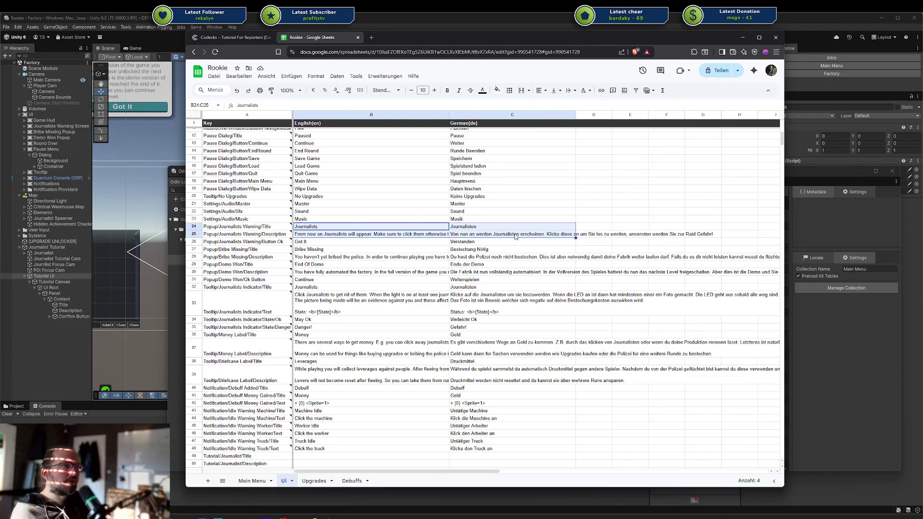
scroll(338, 300, "down", 5)
mouse_move(308, 278)
left_mouse_down()
mouse_move(377, 289)
mouse_move(453, 287)
left_mouse_up()
key("ctrl+v")
Select the Got It row 26 and inspect its A26 key.
left_click(405, 321)
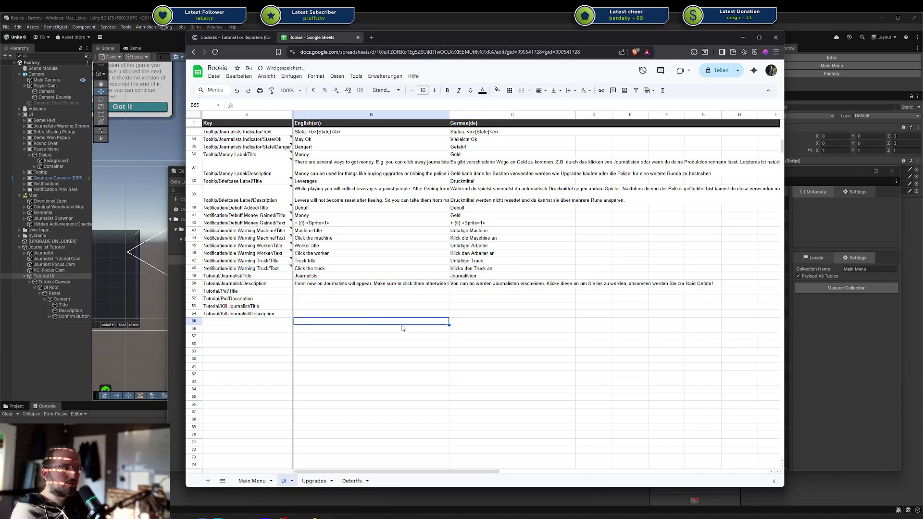
scroll(233, 326, "up", 5)
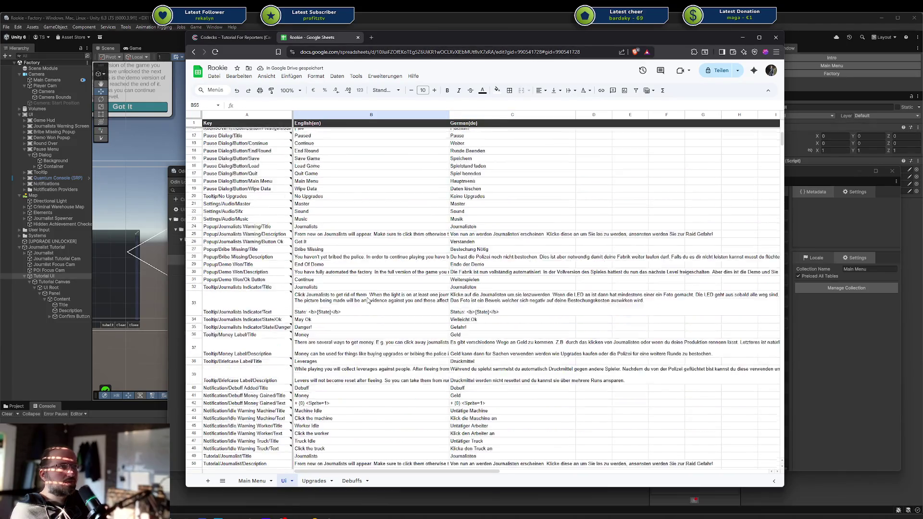
left_click_drag(243, 278, 469, 281)
double_click(249, 278)
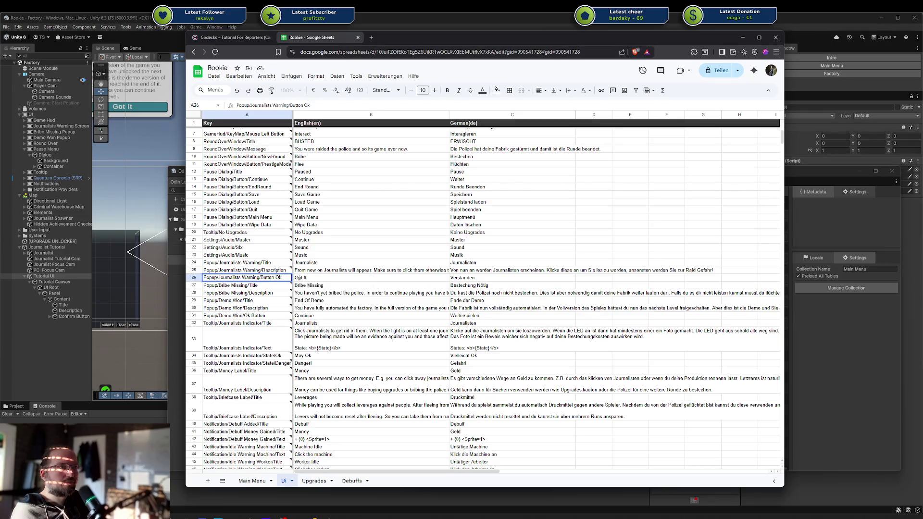
Paste 'Got It' and 'Verstanden' from row 26 into B55:C55.
left_click(327, 279)
left_click(464, 279, "shift")
scroll(470, 296, "down", 5)
scroll(471, 297, "down", 1)
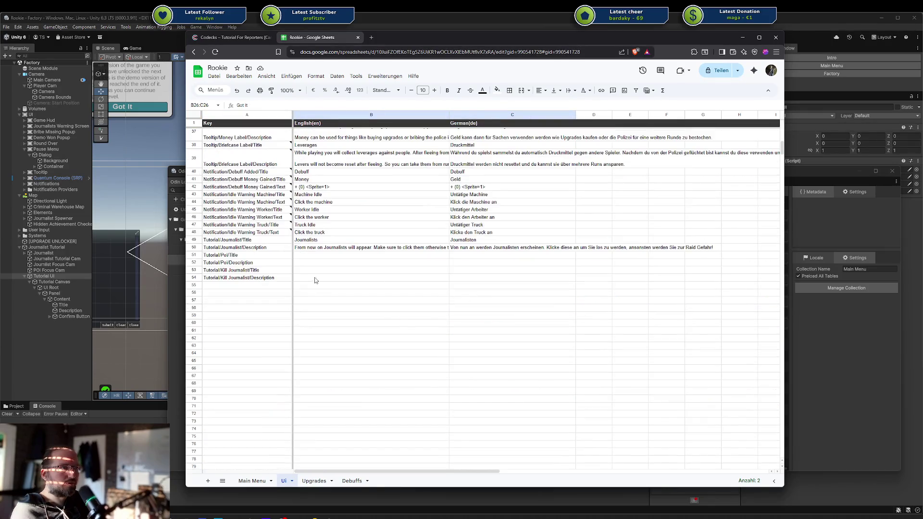
left_click(308, 286)
key("ctrl+v")
left_click(370, 323)
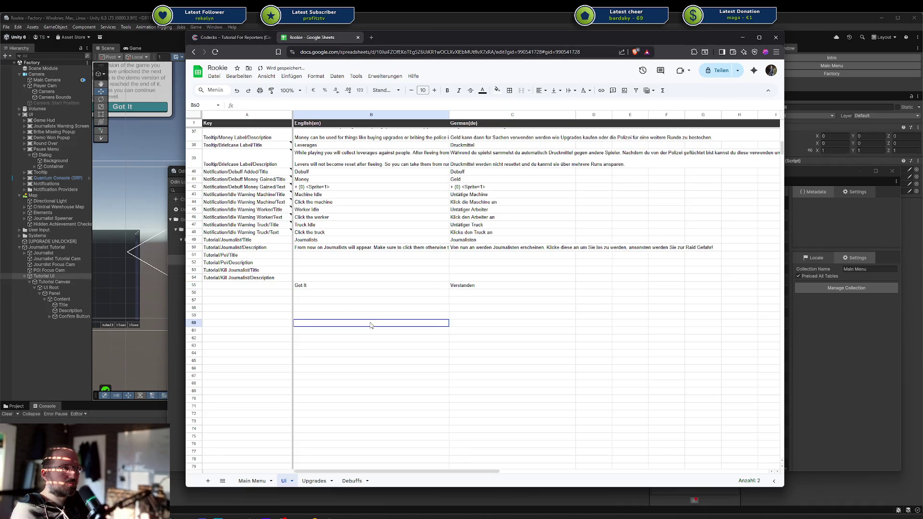
left_click(465, 292)
left_click(428, 291)
left_click(464, 293)
Enter the key Tutorial/Confirm Button/Title in A55.
double_click(233, 285)
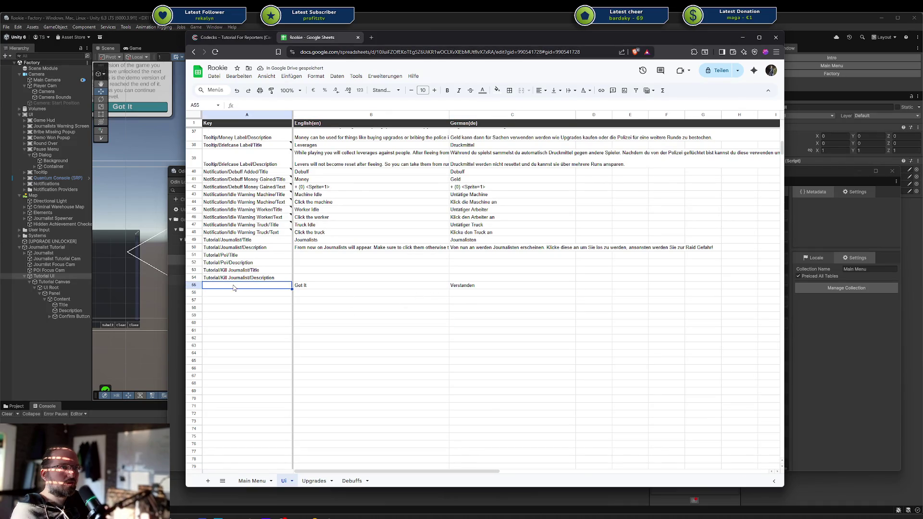
type("Tutorial/")
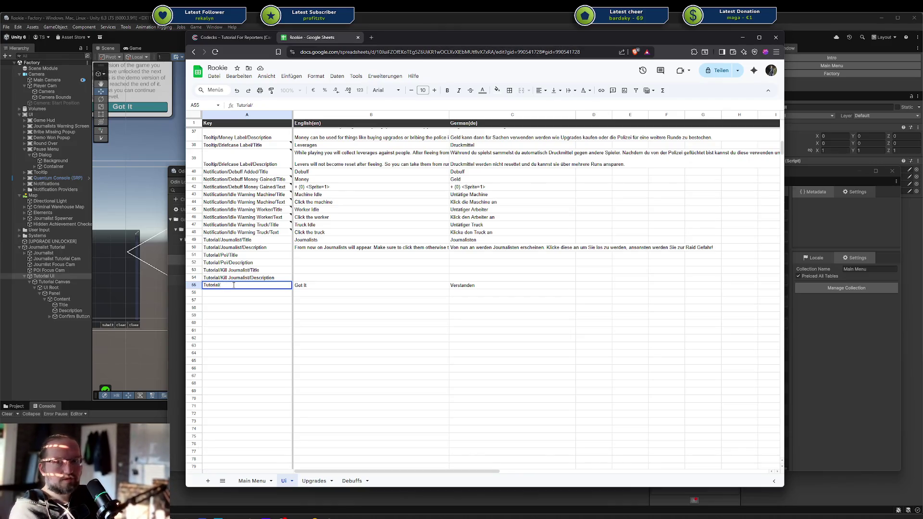
type("Confirm Button")
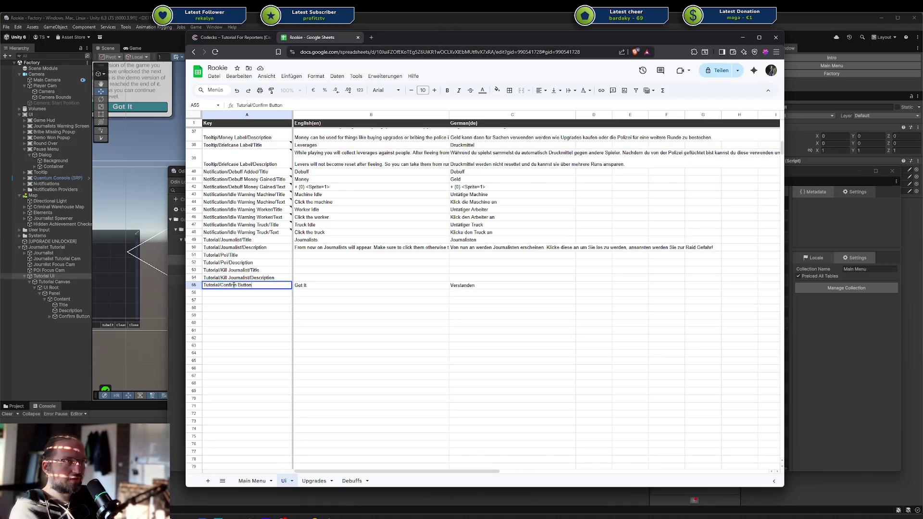
type("/Title")
key("Return")
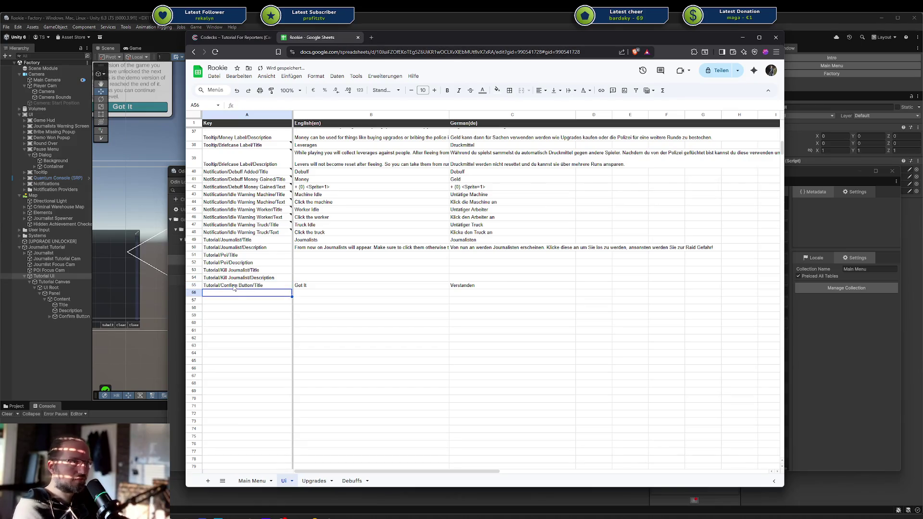
left_click(339, 271)
left_click(330, 249)
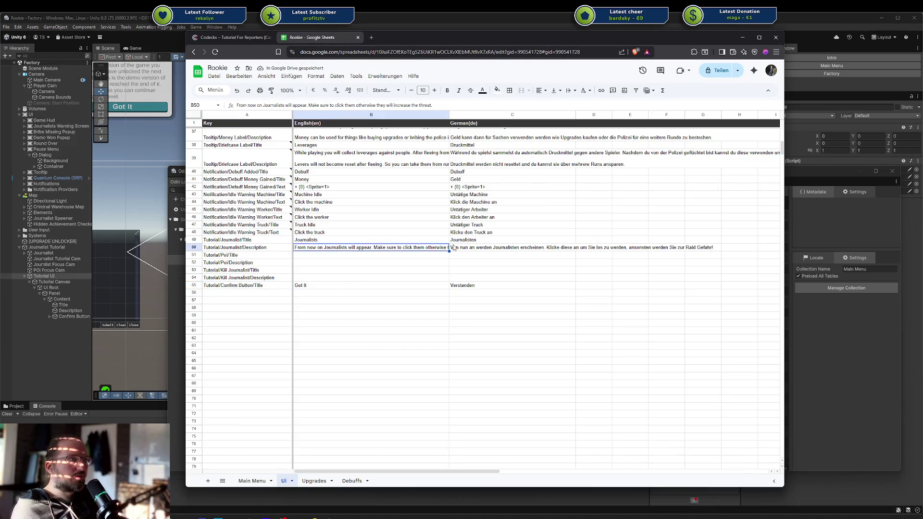
Rewrite B50's second sentence: journalists randomly spawn all over the map, photographing to trigger a raid.
left_click_drag(449, 115, 494, 114)
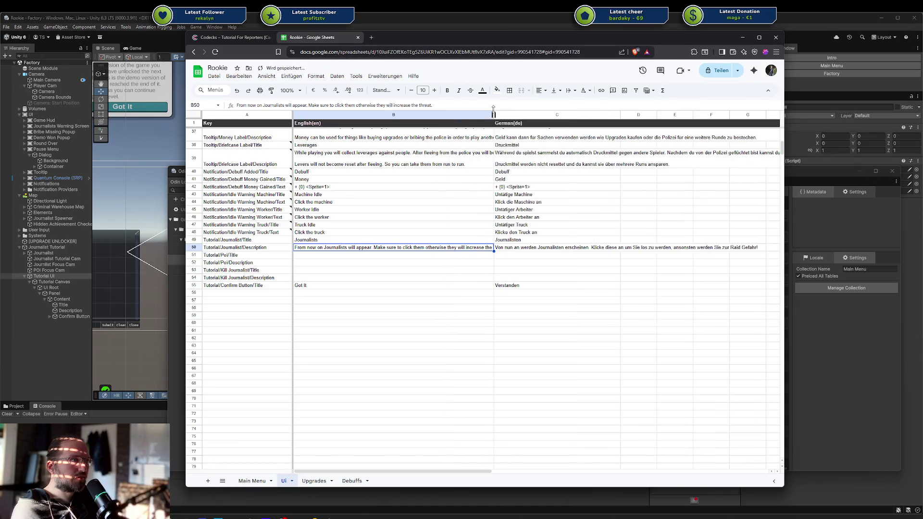
double_click(362, 249)
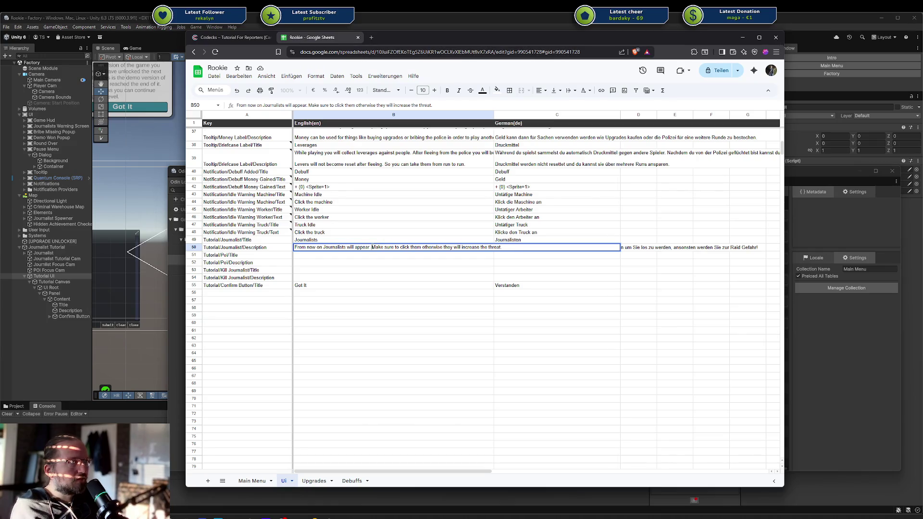
left_click_drag(371, 247, 502, 247)
type("They wi")
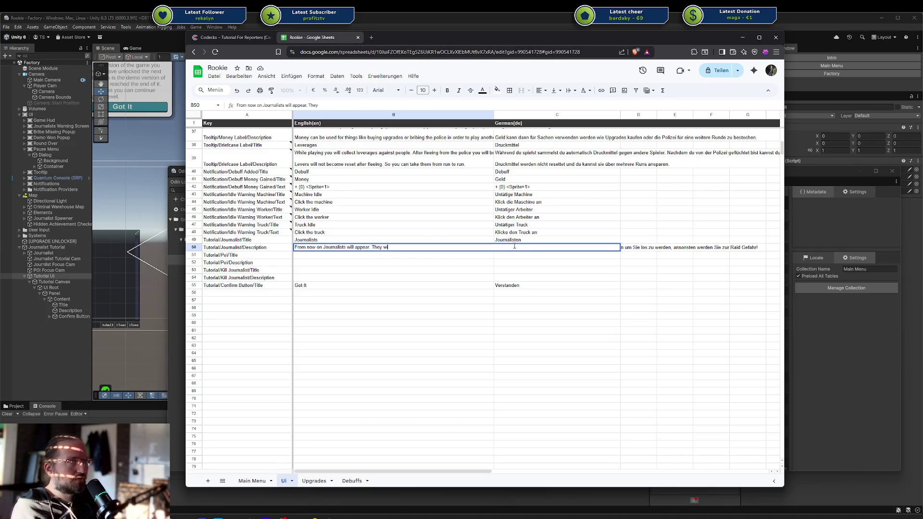
type("ll increase the ")
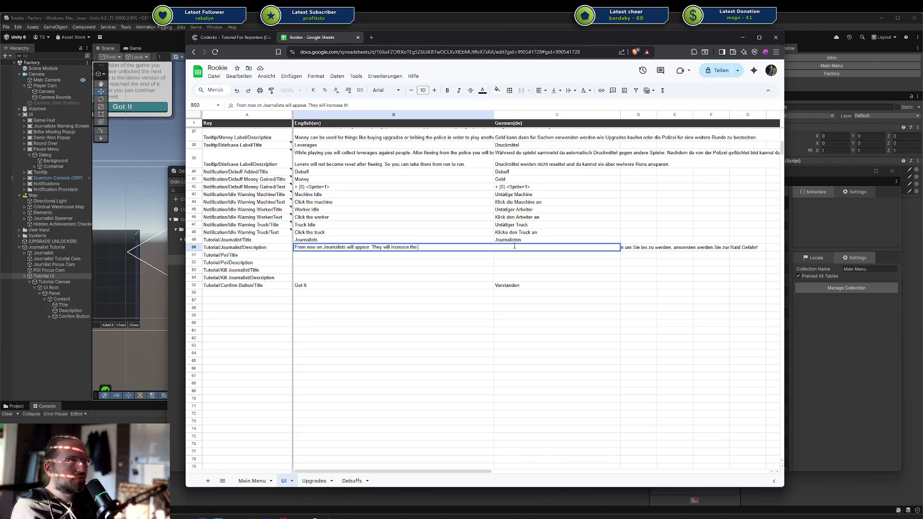
type("th")
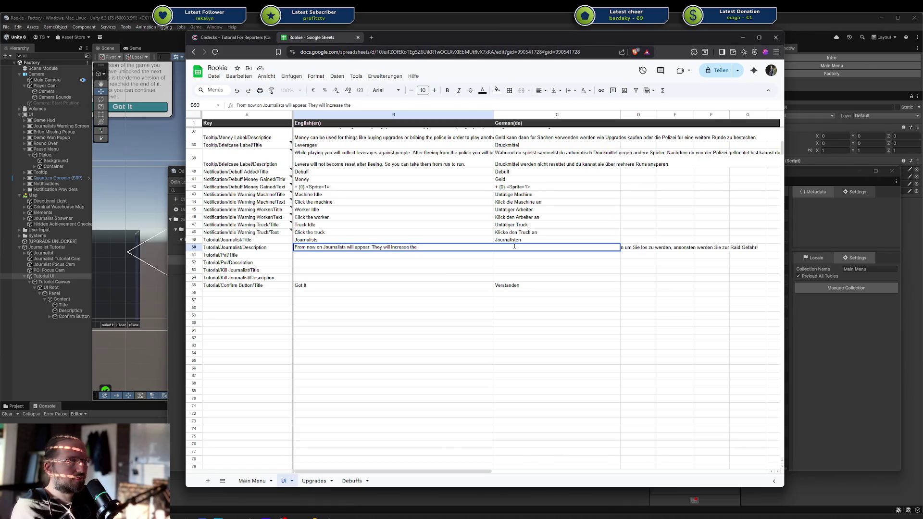
key("ctrl+BackSpace")
key("ctrl+BackSpace")
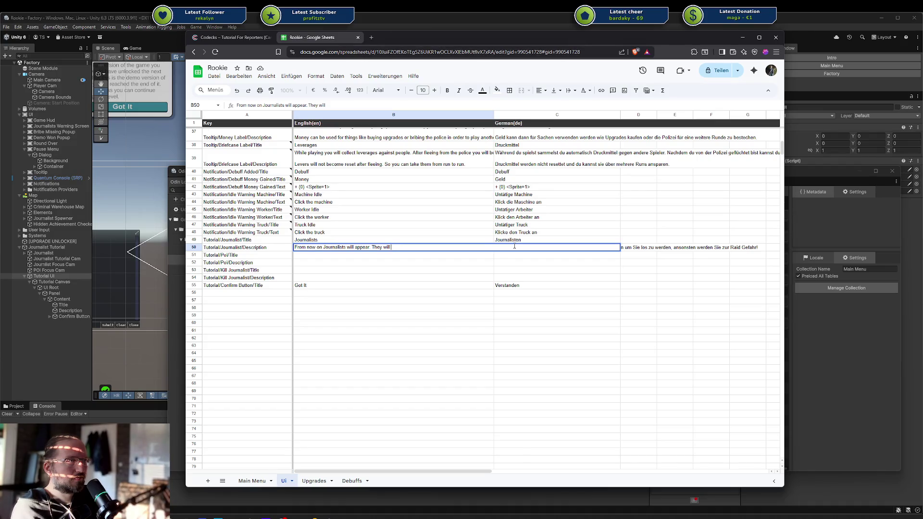
type("increase the")
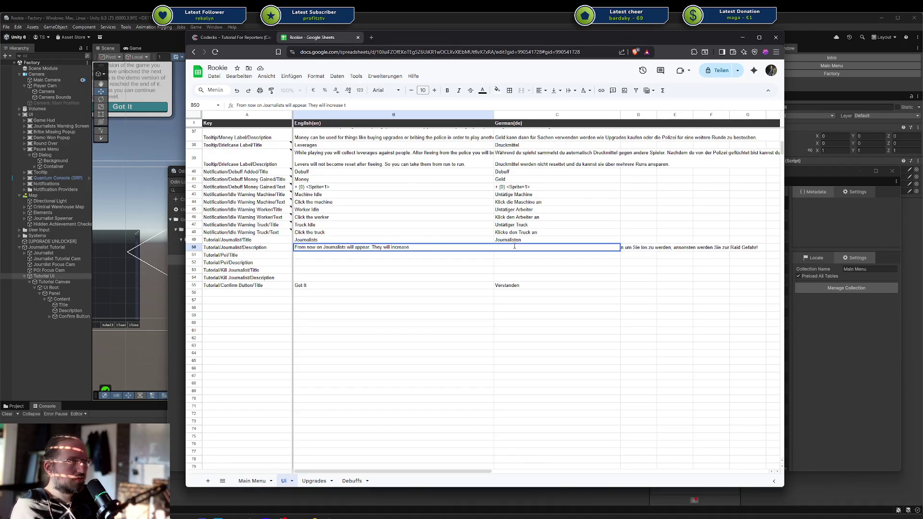
key("BackSpace")
key("BackSpace")
key("BackSpace")
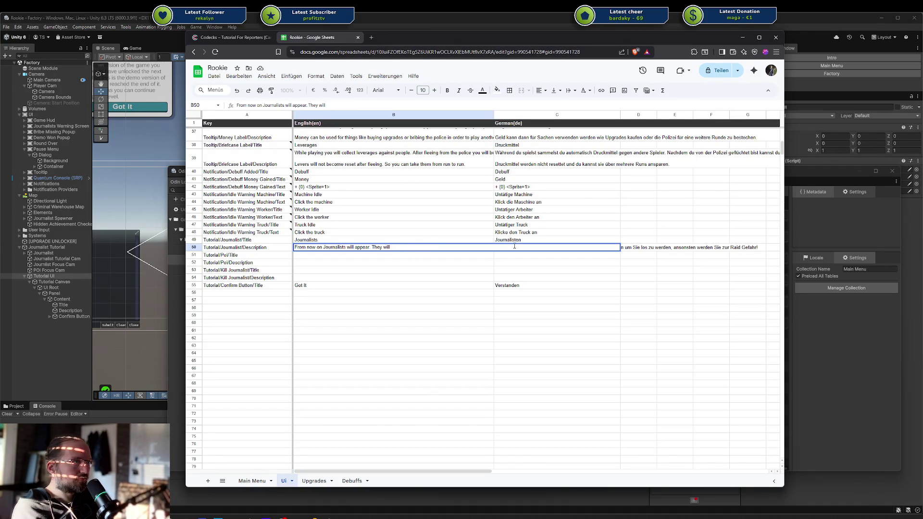
key("BackSpace")
type("are harmfu")
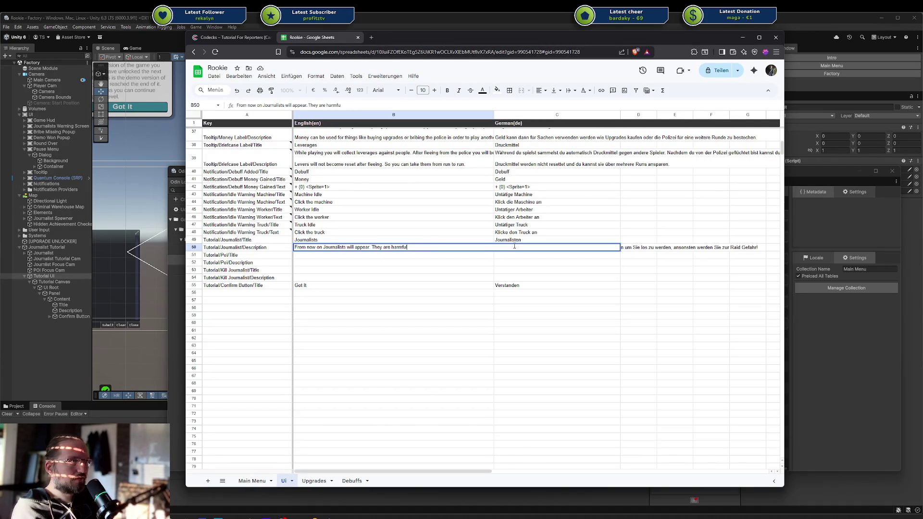
key("BackSpace")
key("BackSpace")
key("BackSpace")
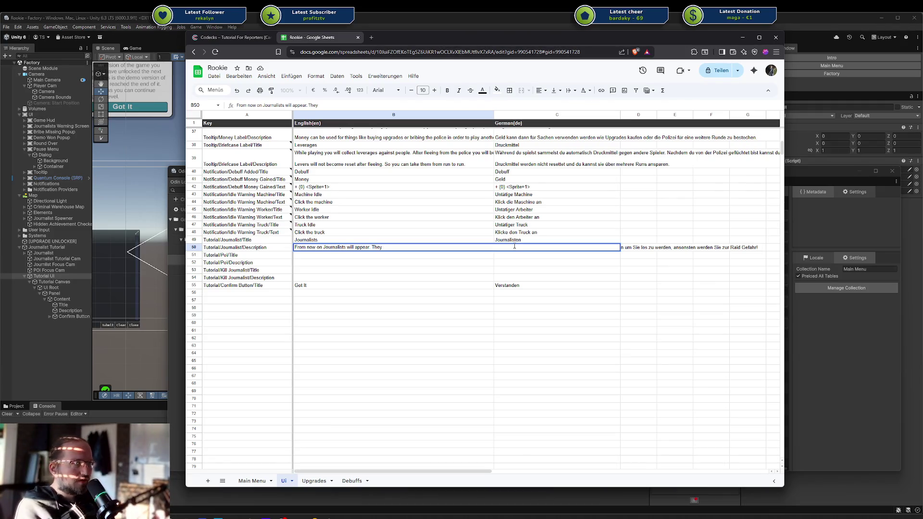
type("willrandomly spa")
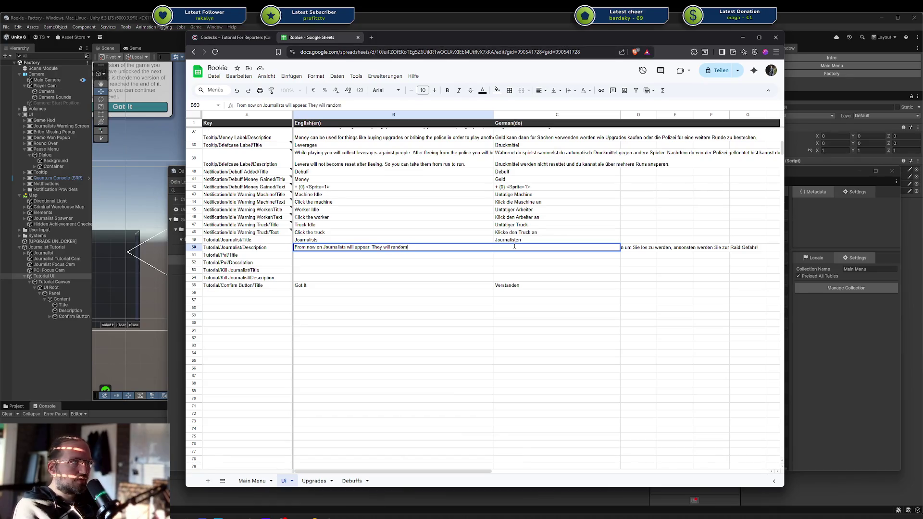
type("wn all o")
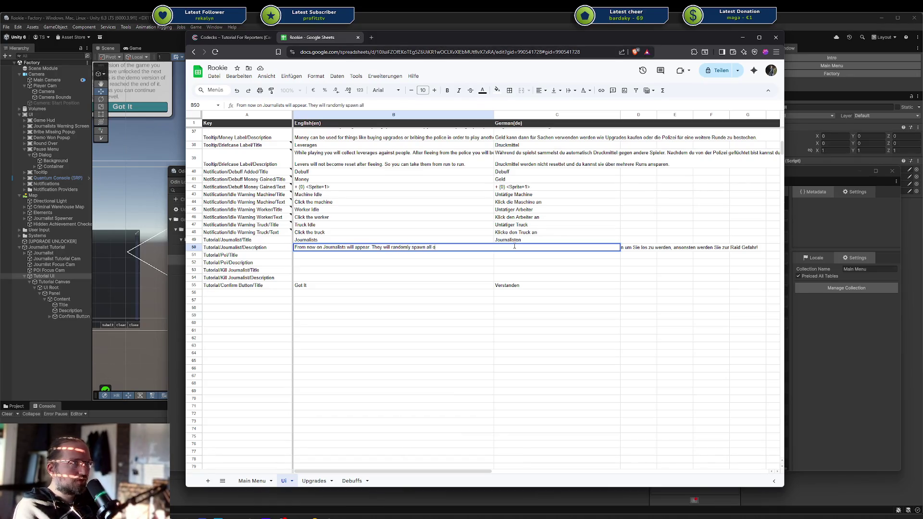
type("ver the map ")
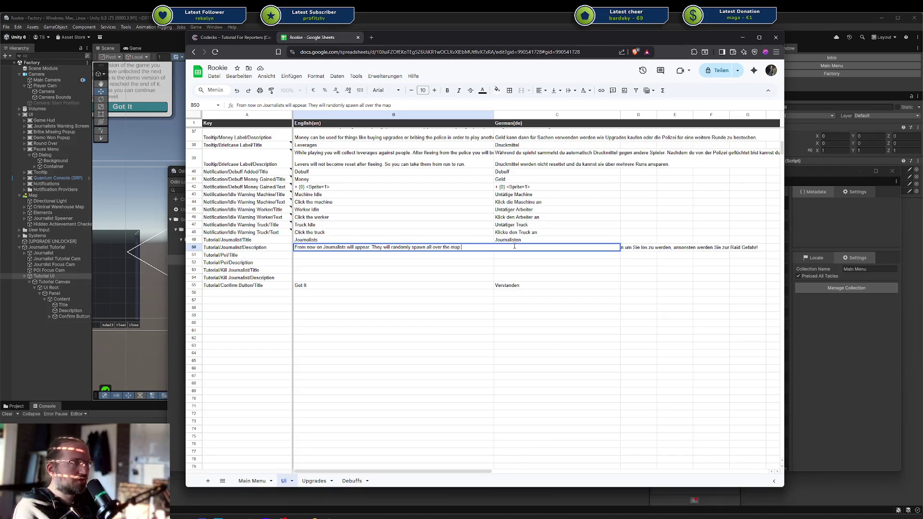
type("from now on and")
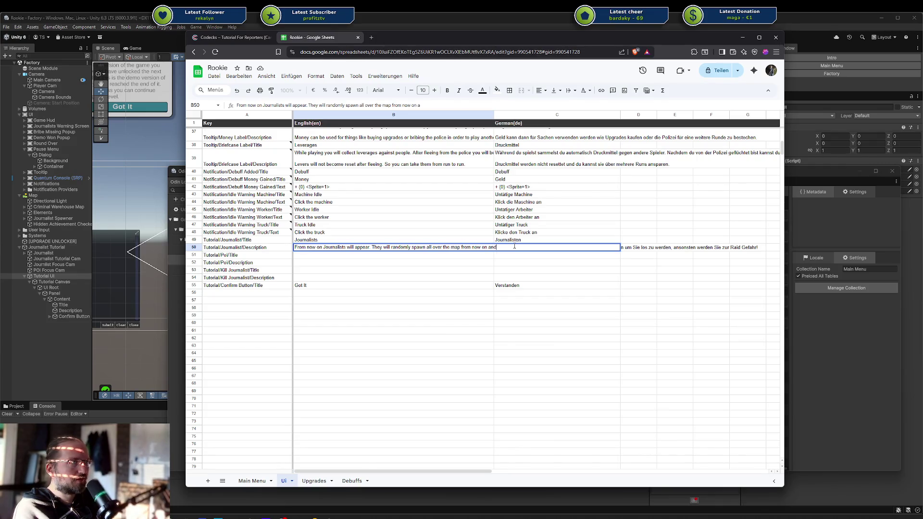
type(" try to gget")
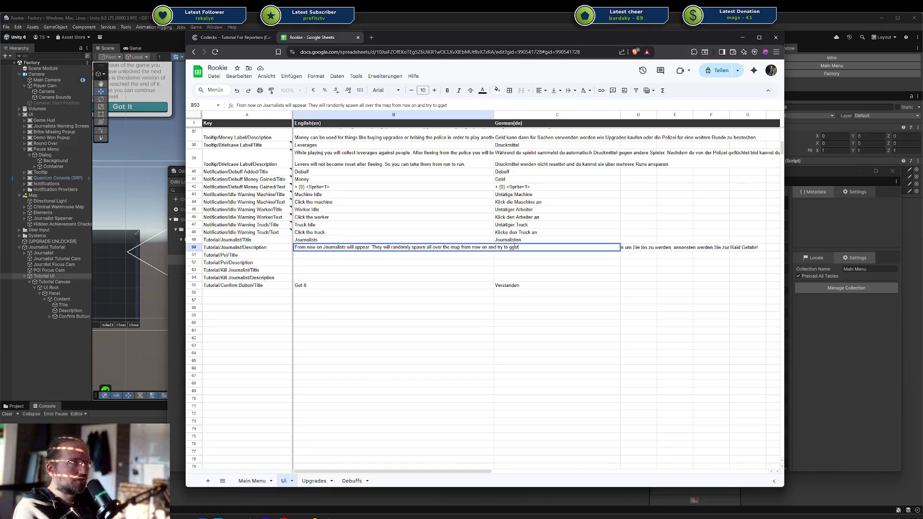
key("BackSpace")
type("take photos")
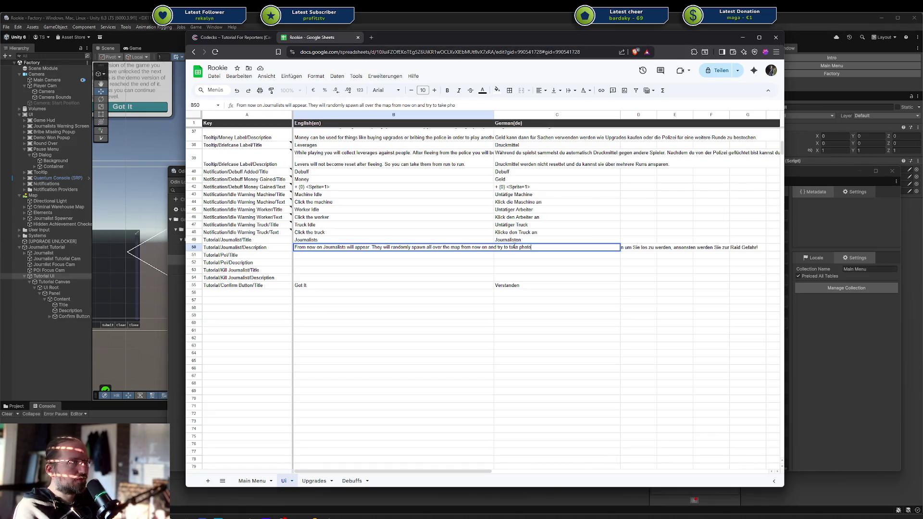
type(" from")
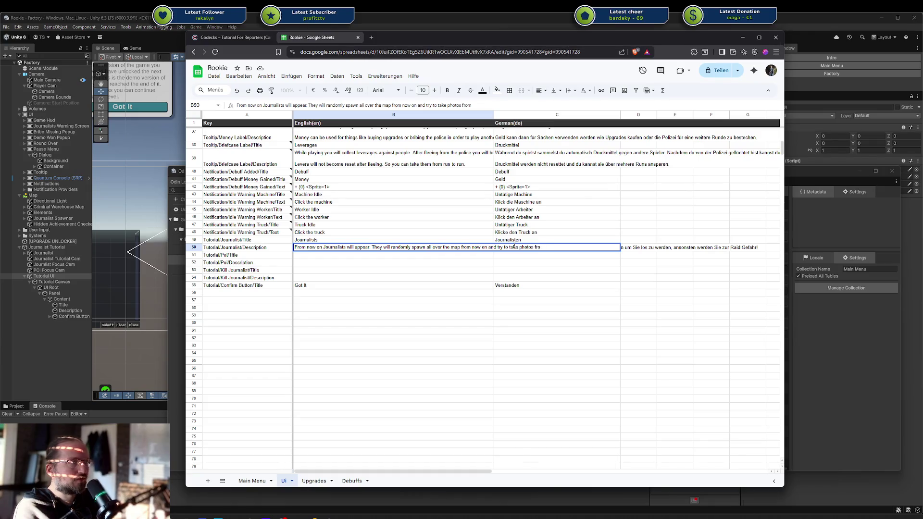
type(" in order t")
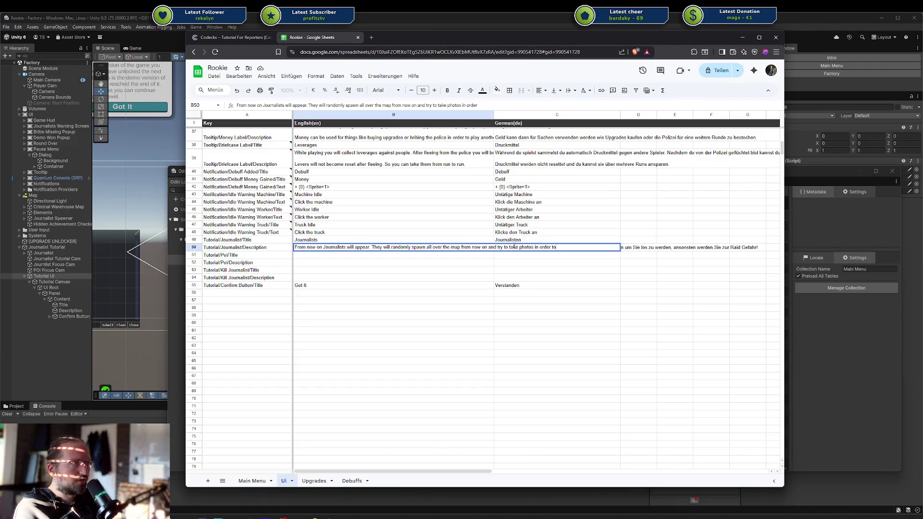
type("igger a raid.")
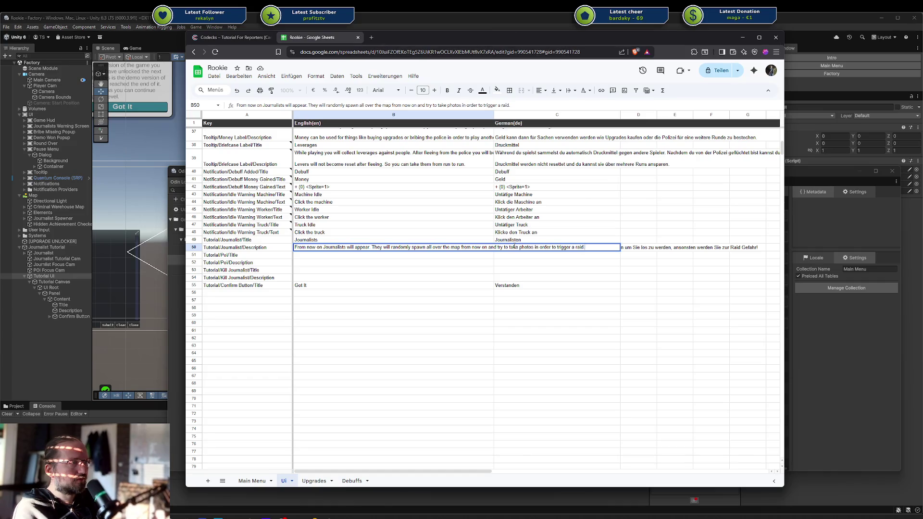
key("Return")
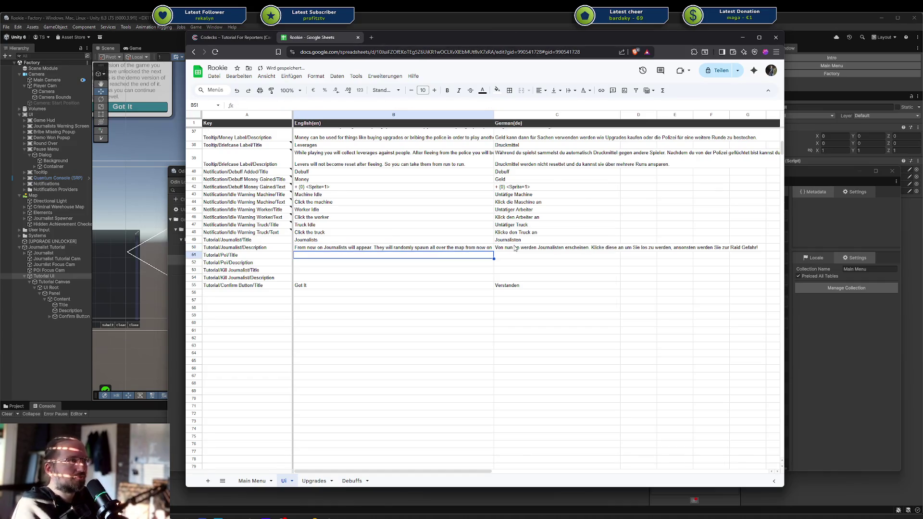
Review the B50 description and widen column B so the long text fits.
double_click(461, 250)
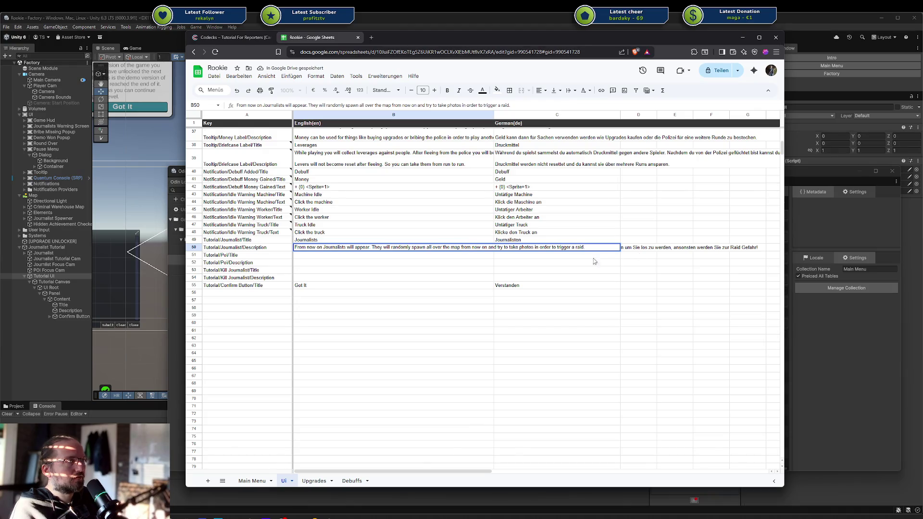
key("Return")
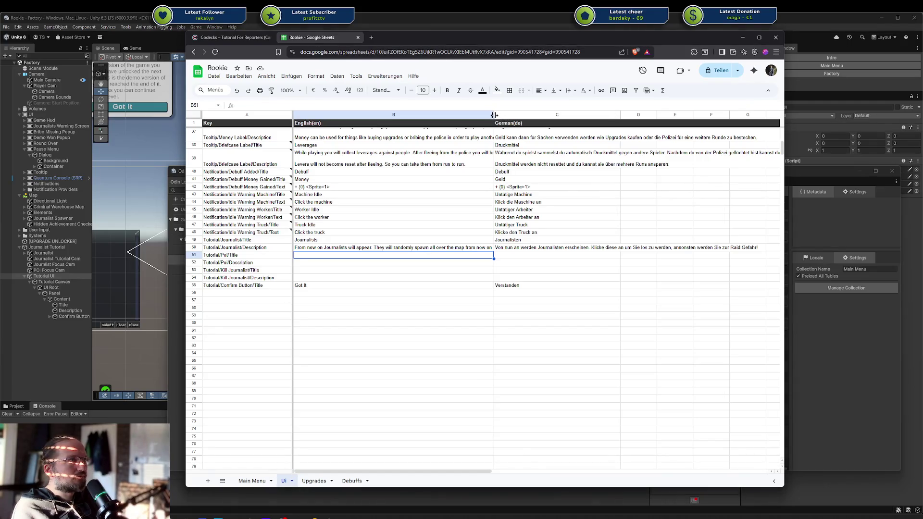
left_click_drag(494, 114, 599, 107)
double_click(635, 247)
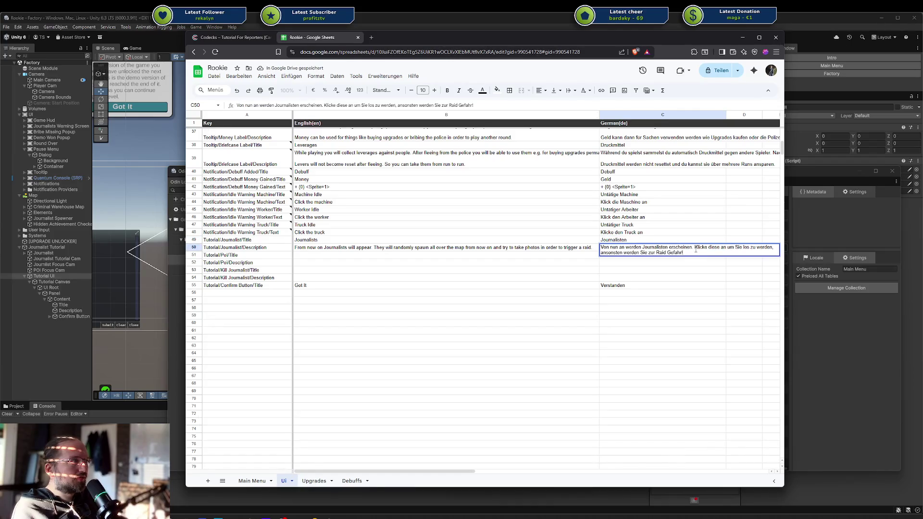
Replace C50's later sentences: journalists spawn anywhere, trying to take photos 'um eine Razzia auszulösen'.
left_click_drag(694, 248, 706, 260)
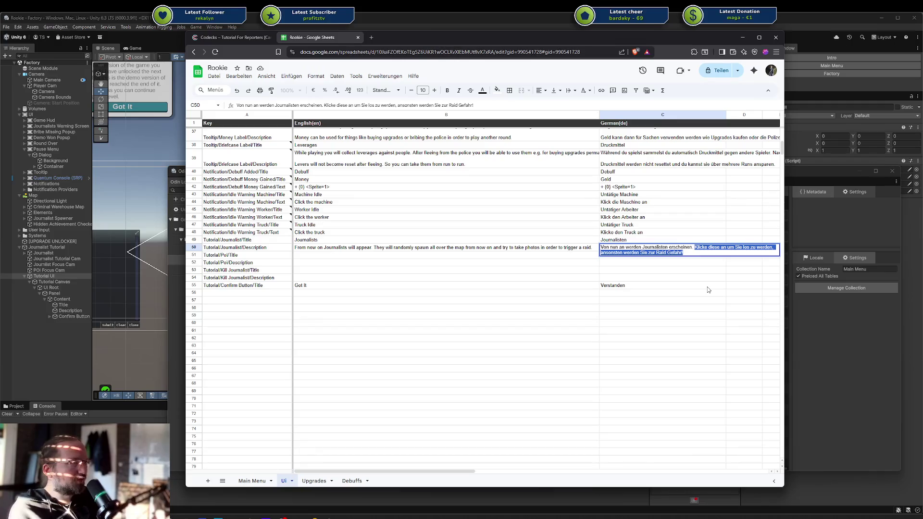
key("BackSpace")
type("S")
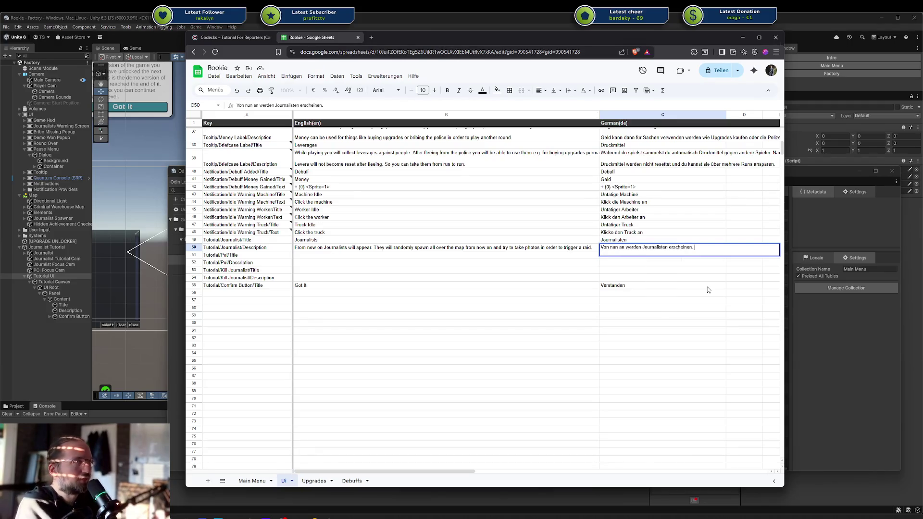
type("ie werden üb")
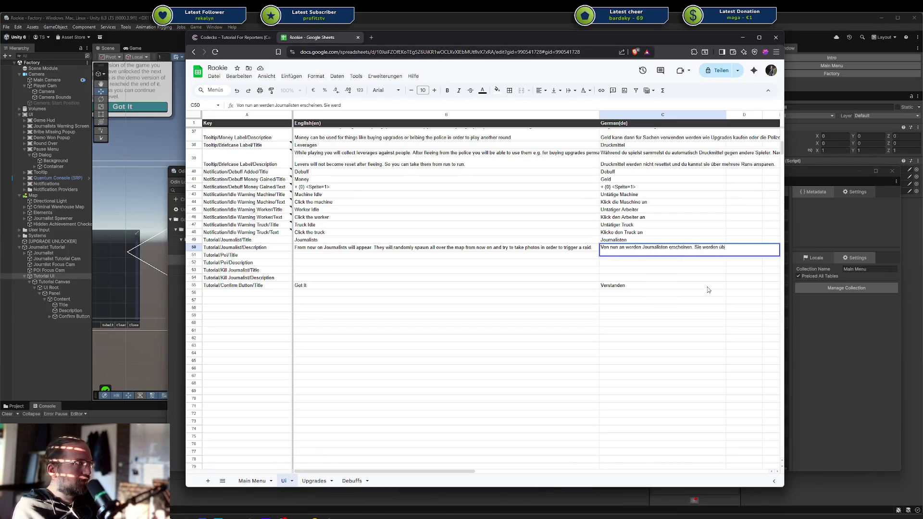
type("erall auf der ")
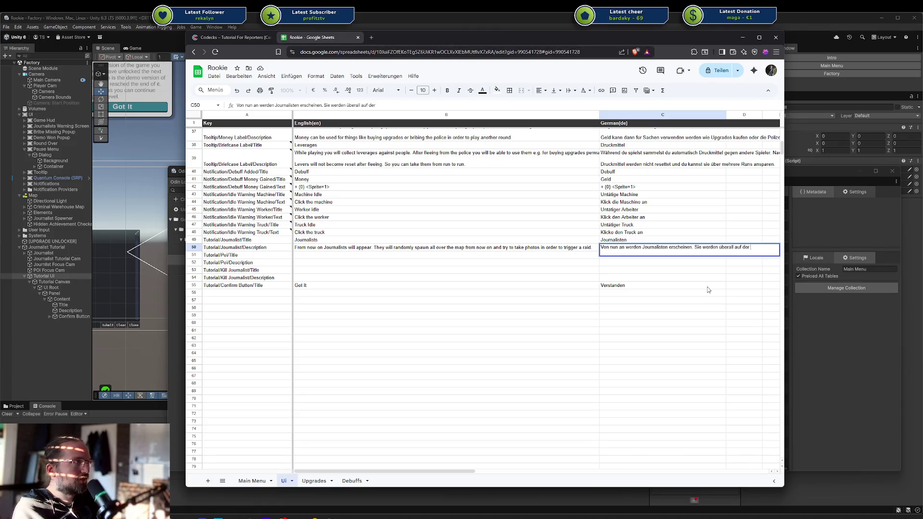
type("Karte")
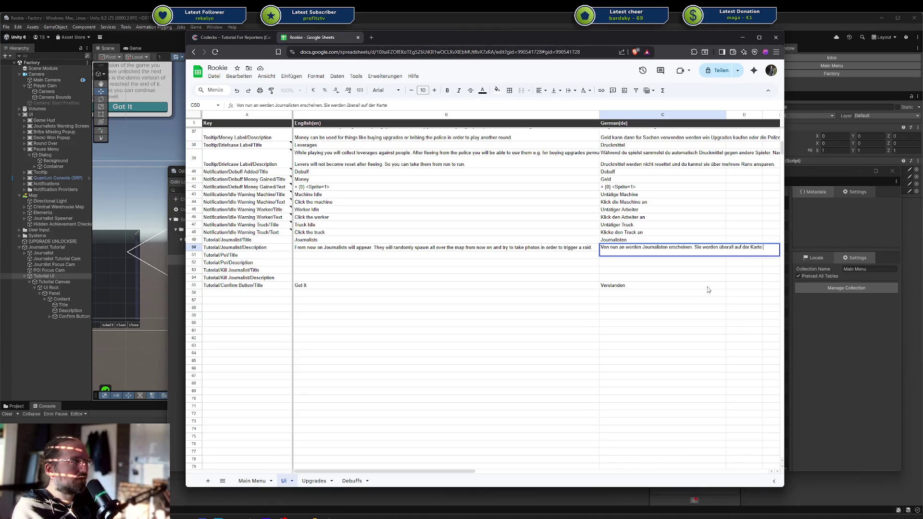
key("ctrl+BackSpace")
key("ctrl+BackSpace")
key("ctrl+BackSpace")
type("können")
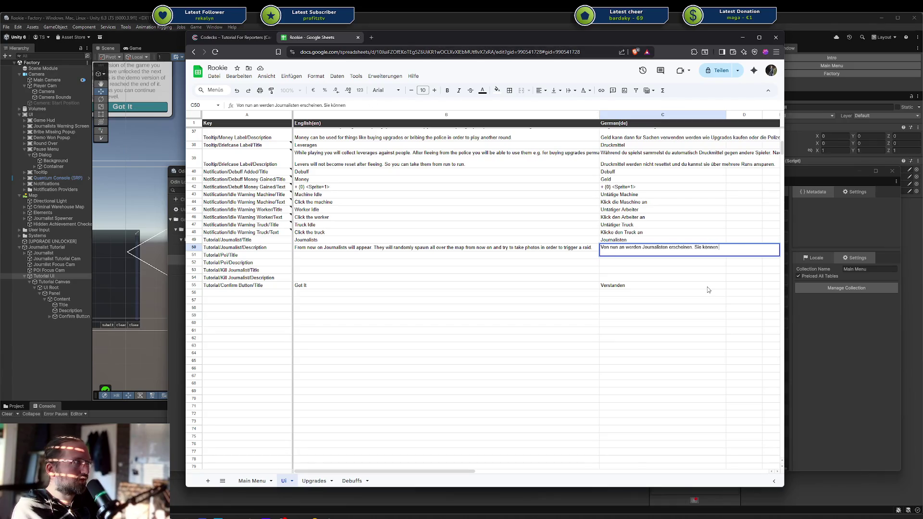
type(" über")
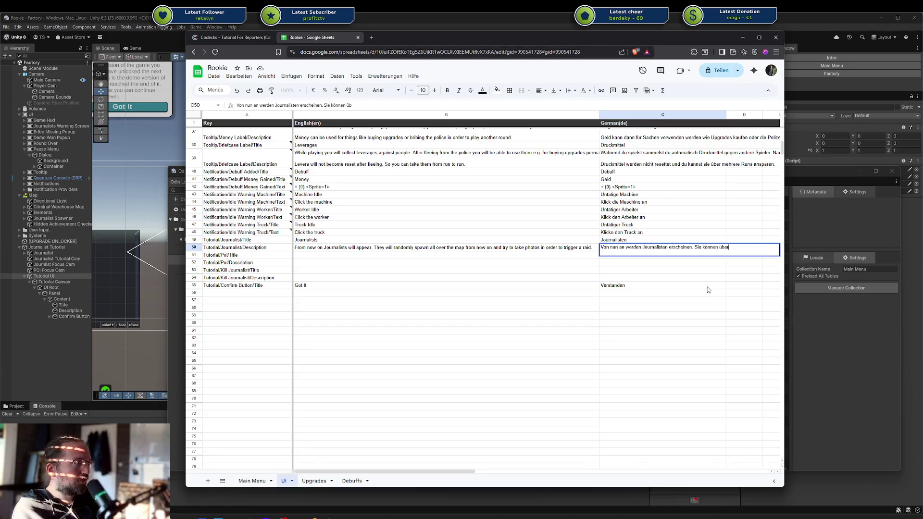
type("all auf der Karte sp")
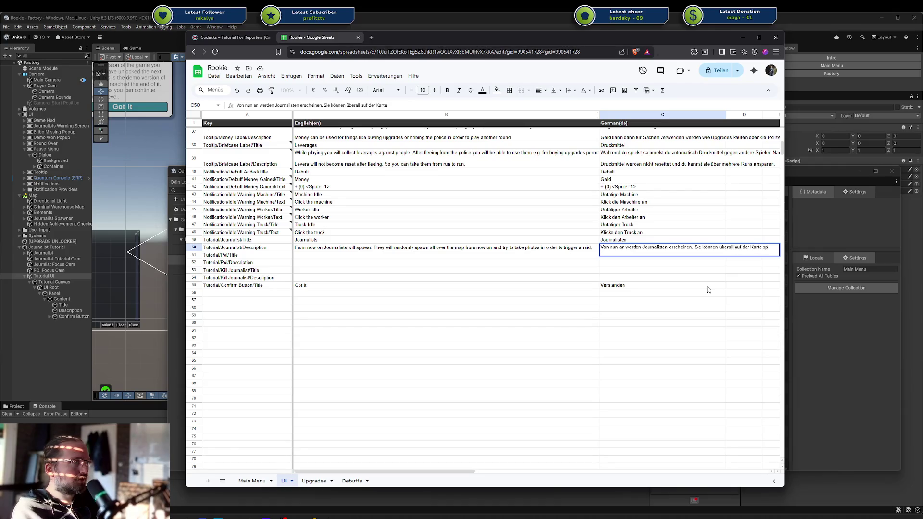
type("awnen und werden ")
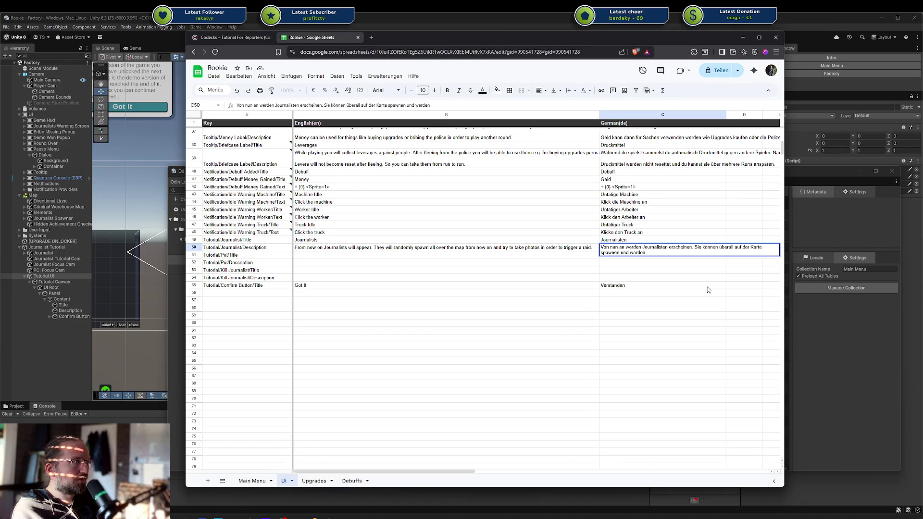
type("versuchen Fotos")
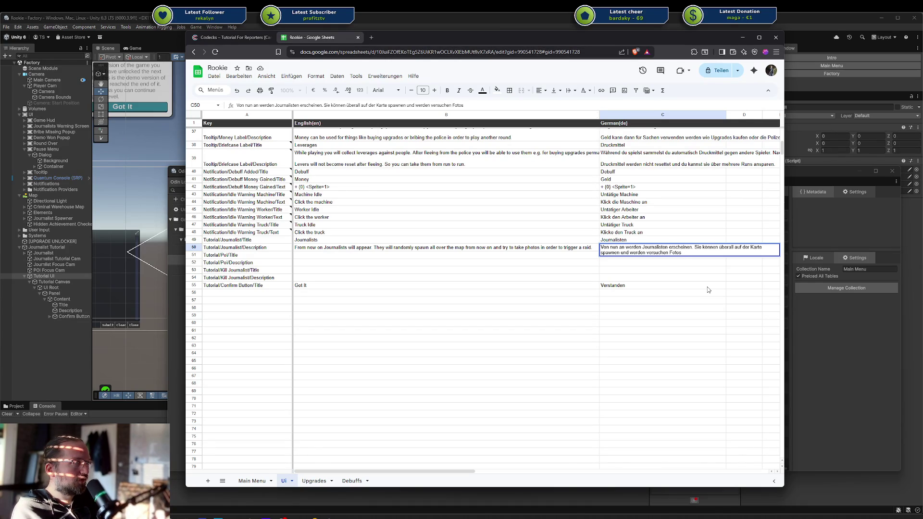
type(" zzu ma")
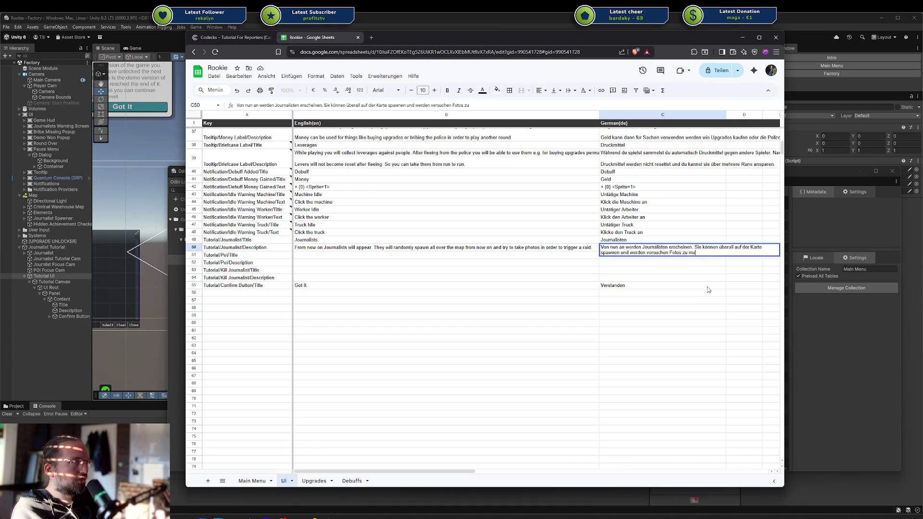
type("chen um einen Ra")
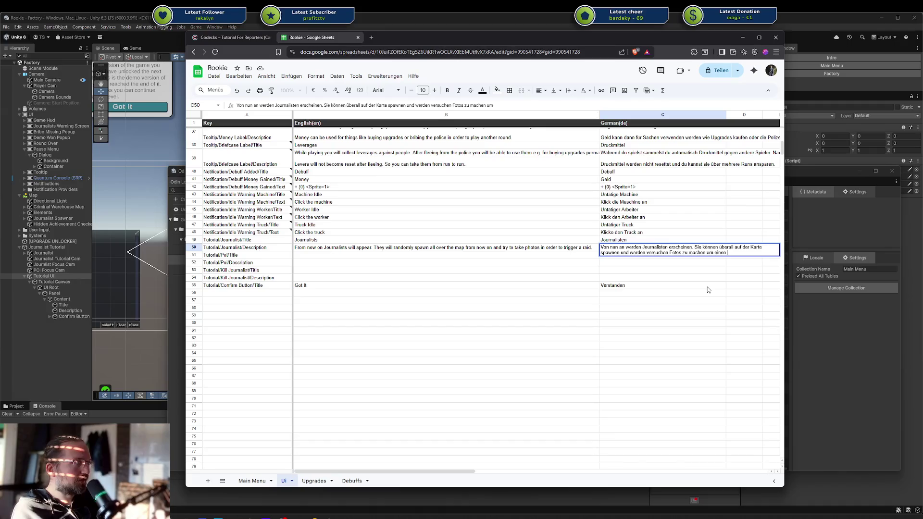
key("BackSpace")
key("BackSpace")
key("BackSpace")
type("Razzia aus")
type("zul")
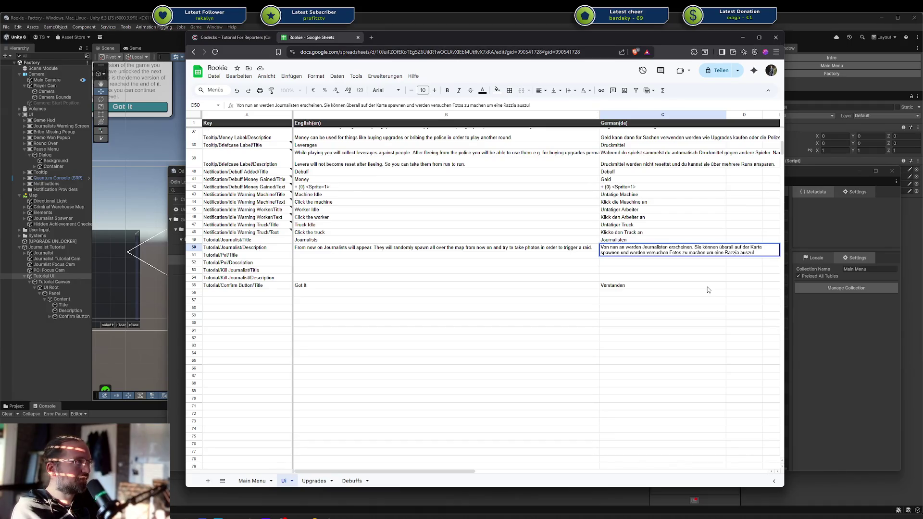
type("ösen")
key("Return")
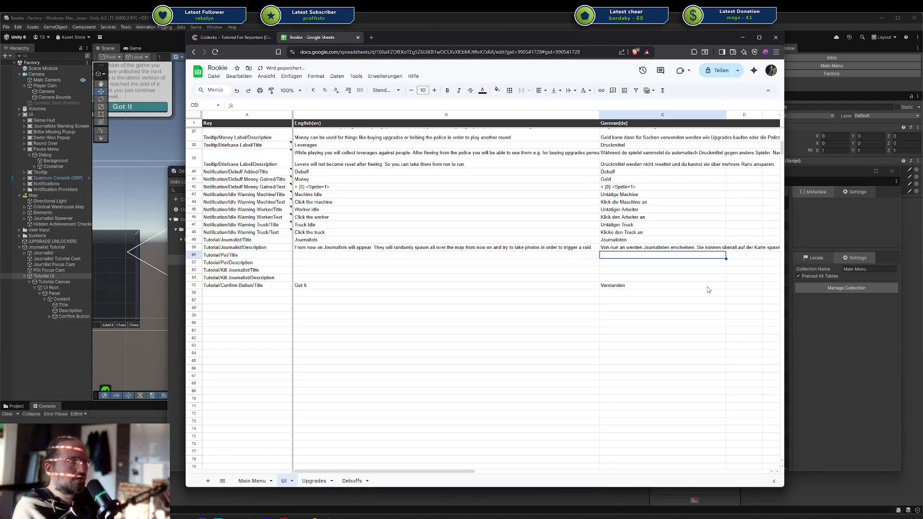
Enter 'Point of Interest' as the English text in B51.
left_click(404, 255)
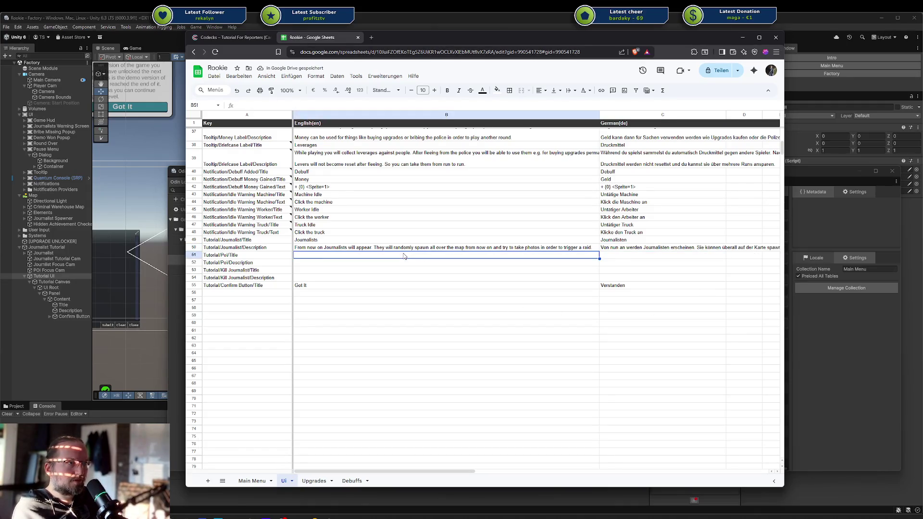
type("Point of Interest")
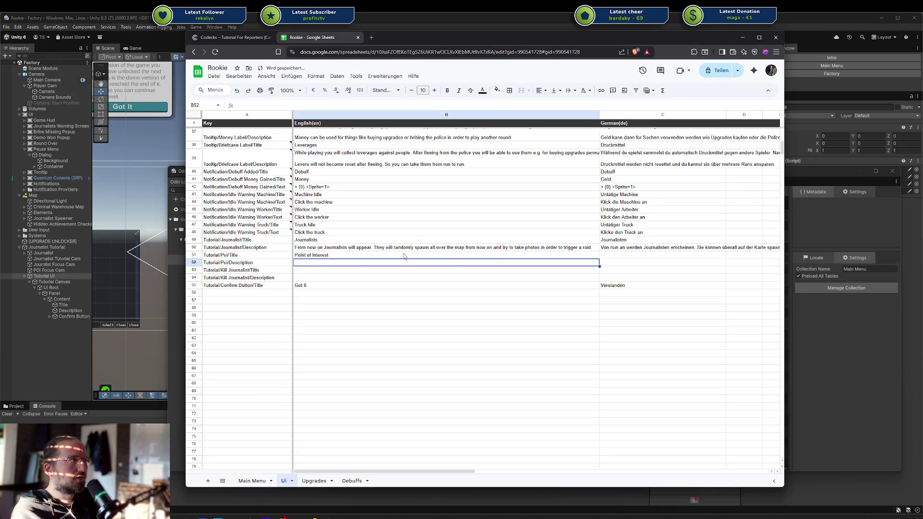
key("Tab")
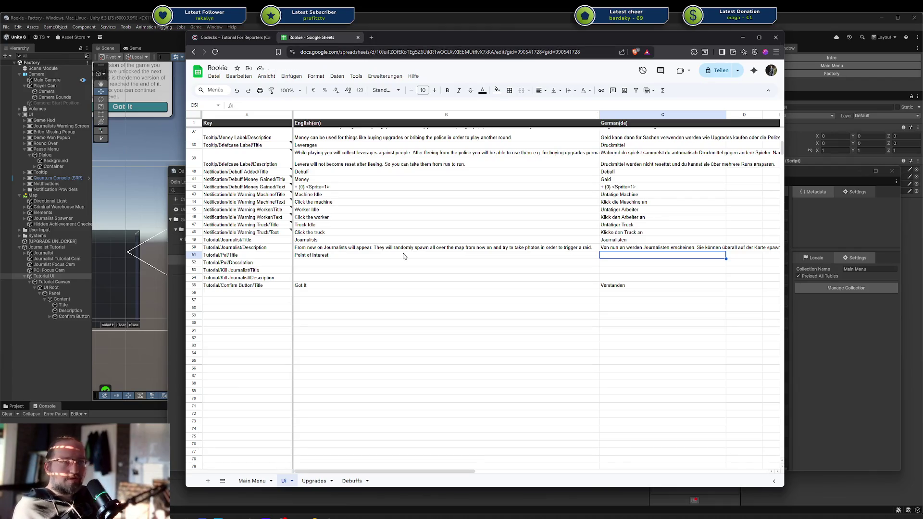
key("Return")
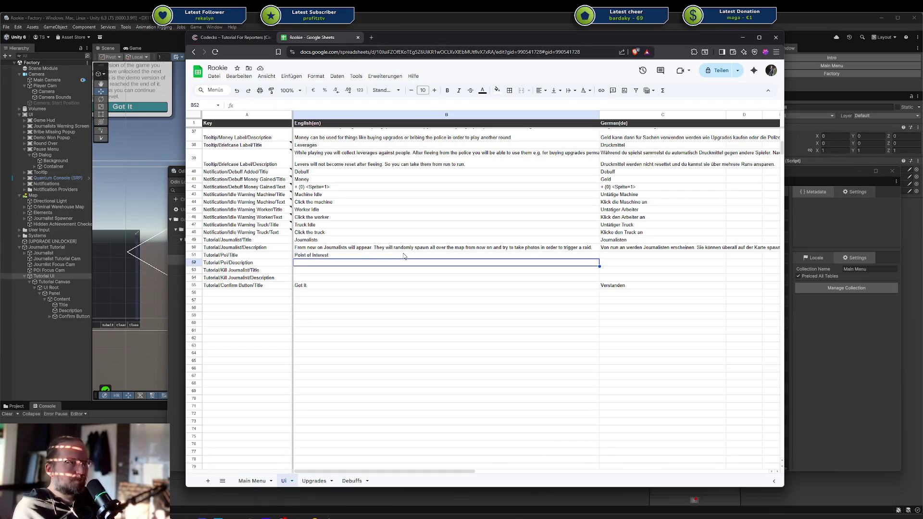
Draft B52: highlighted objects are points of interest that journalists try to reach.
type("This is")
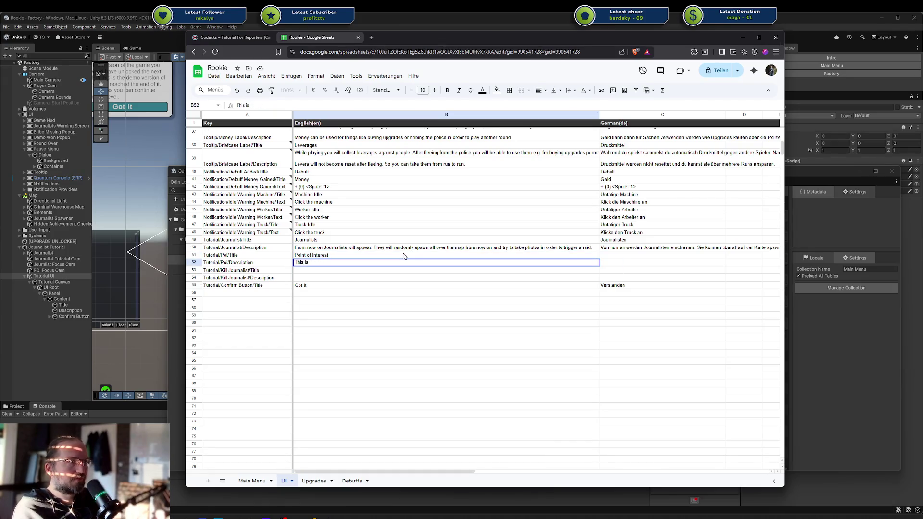
key("Escape")
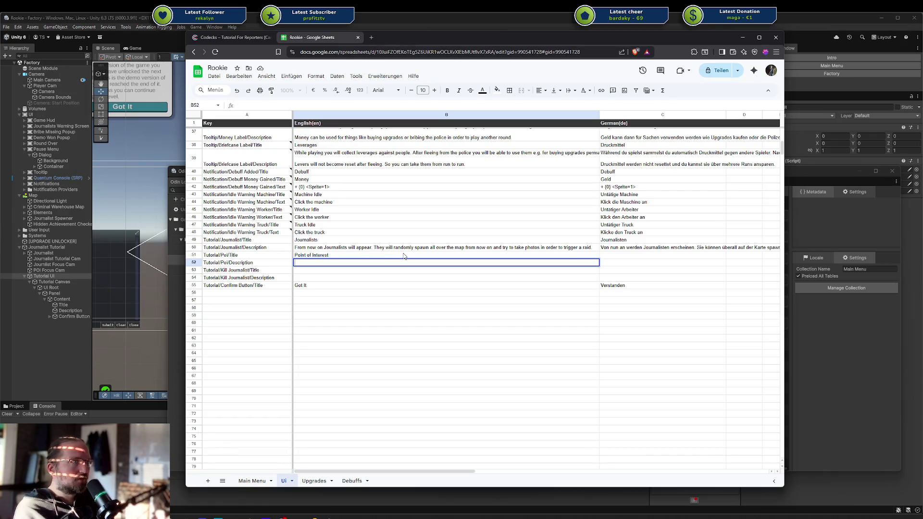
type("Objects highlig")
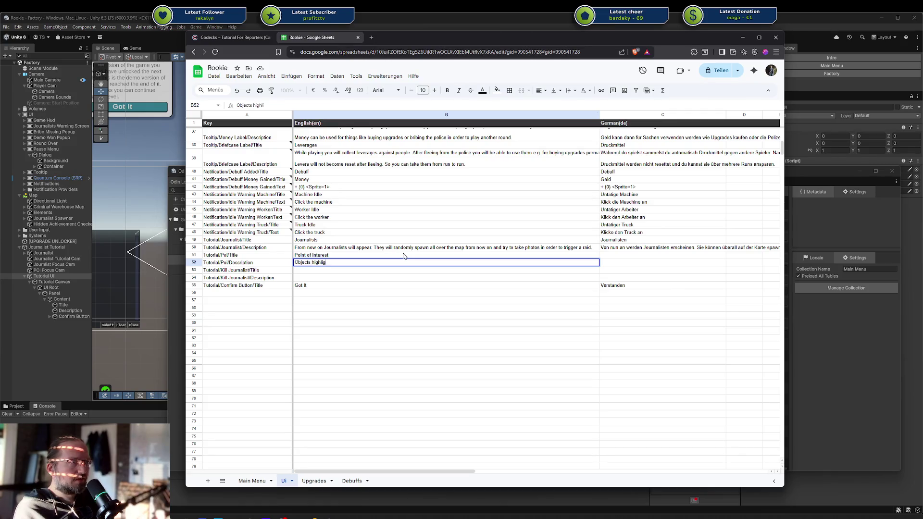
type("hted like this ar")
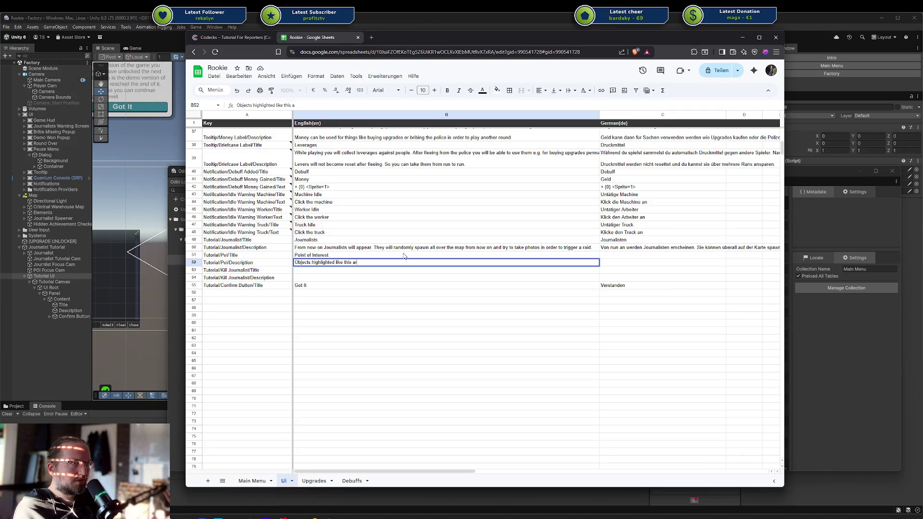
type("e points of interes")
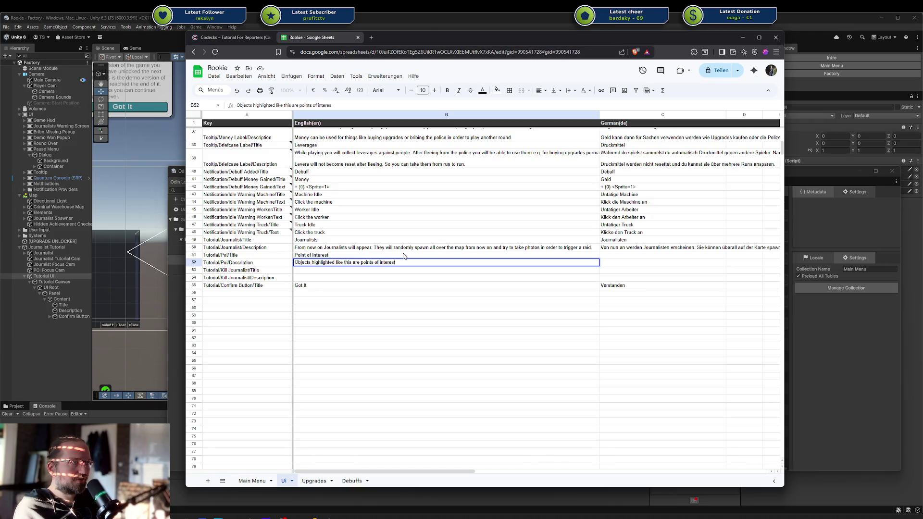
type(" Journaliest will")
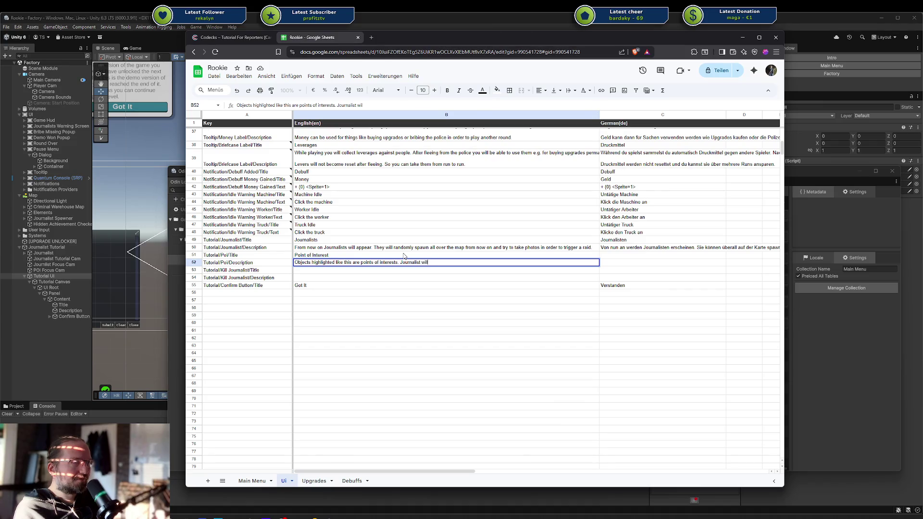
type(" try to get ")
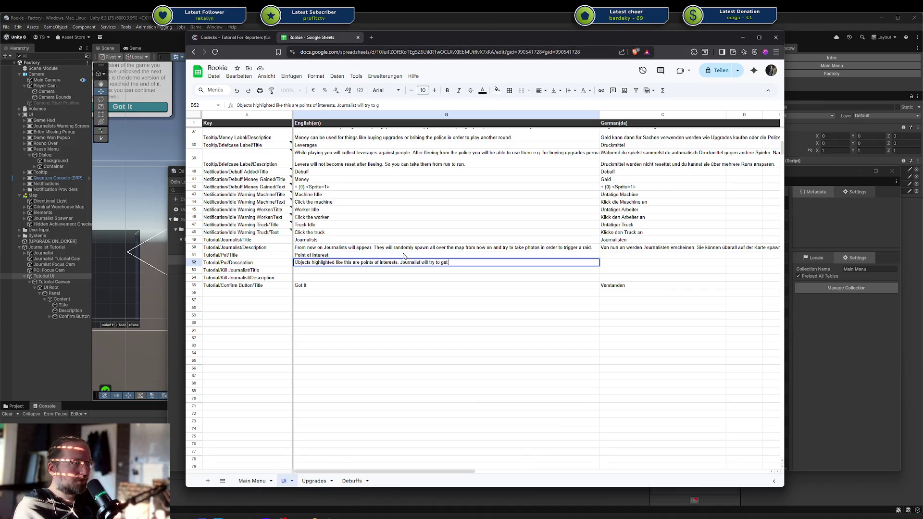
type("there and make ")
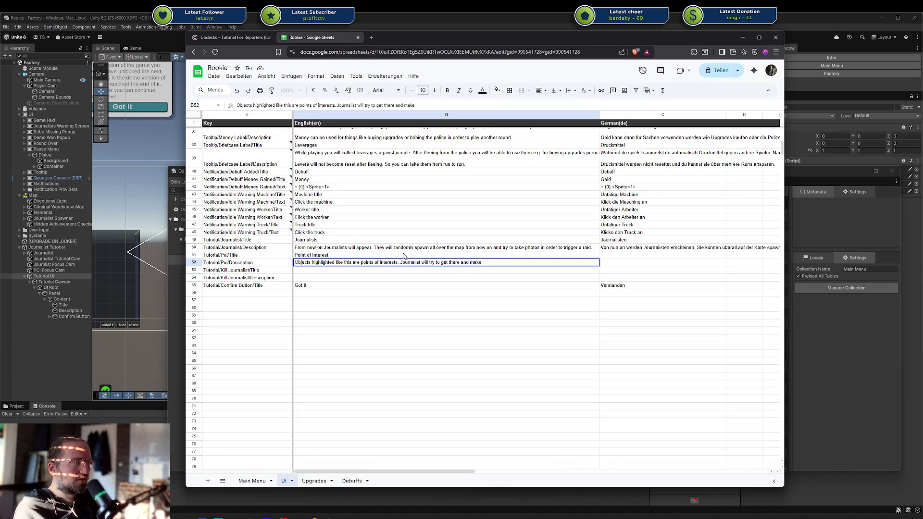
type("photos of ")
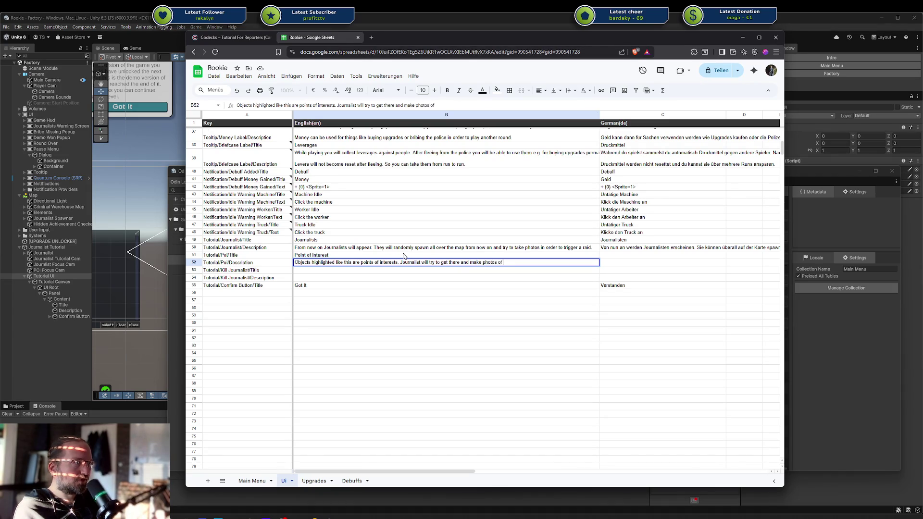
type("them until oyu sto")
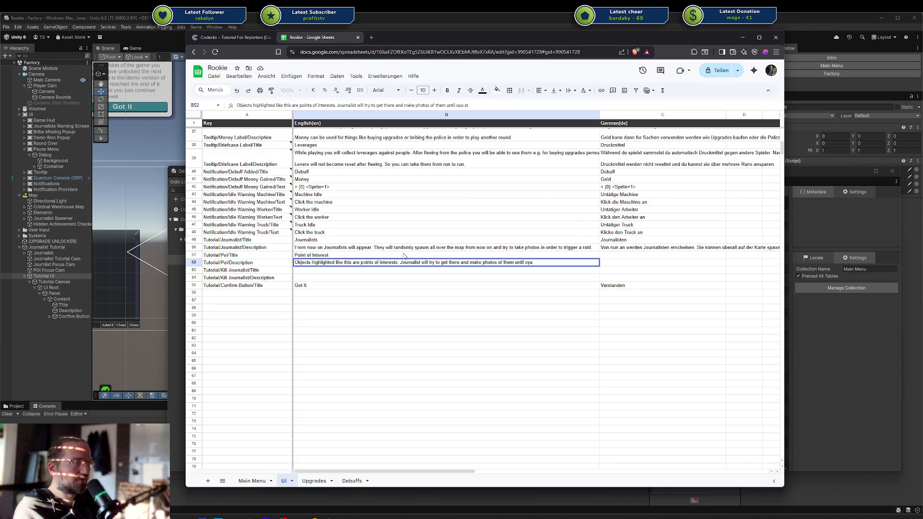
key("BackSpace")
key("BackSpace")
type("you sto")
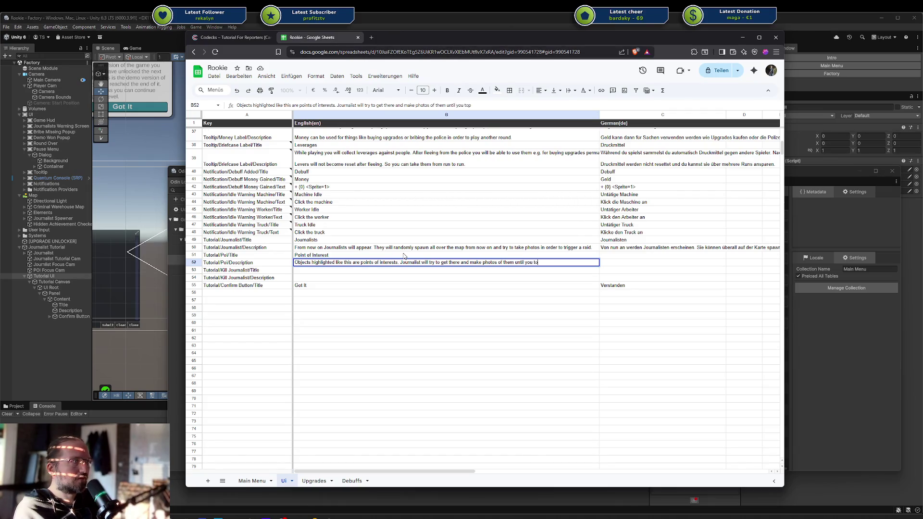
type("p them.")
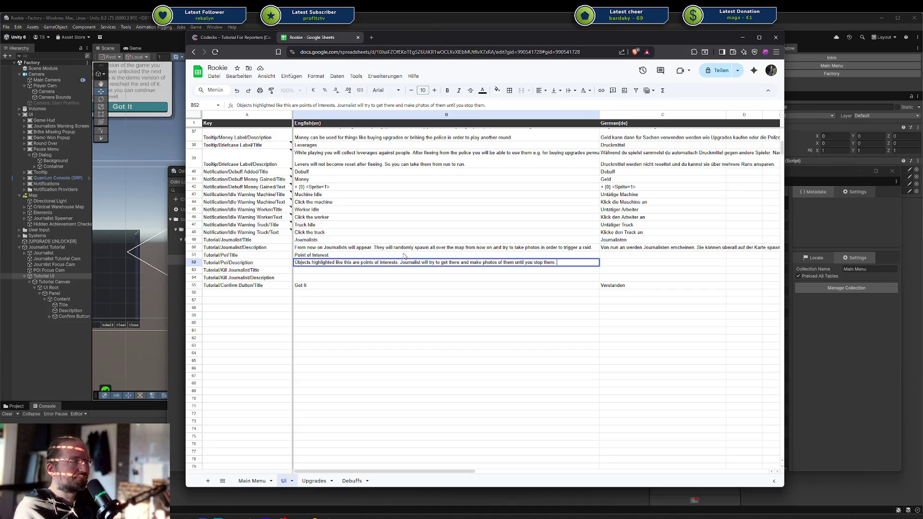
key("BackSpace")
key("BackSpace")
key("BackSpace")
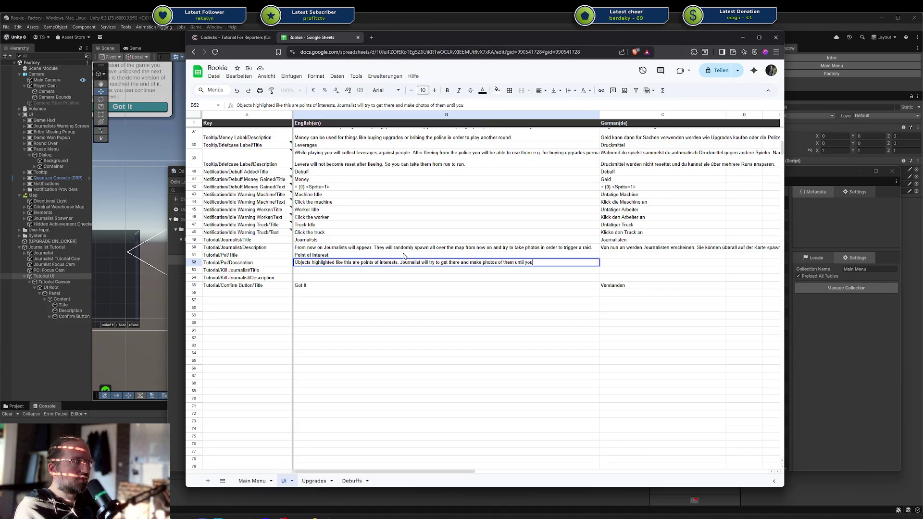
key("BackSpace")
key("BackSpace")
key("BackSpace")
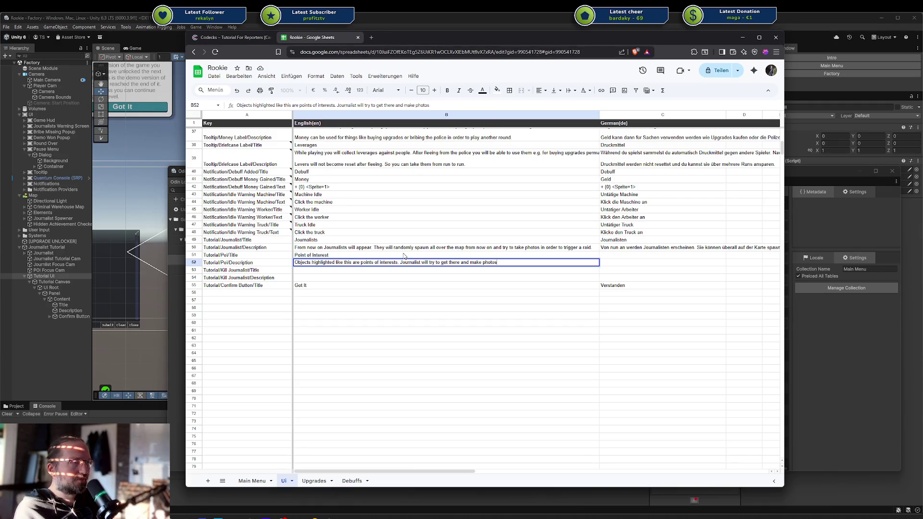
key("BackSpace")
key("BackSpace")
key("BackSpace")
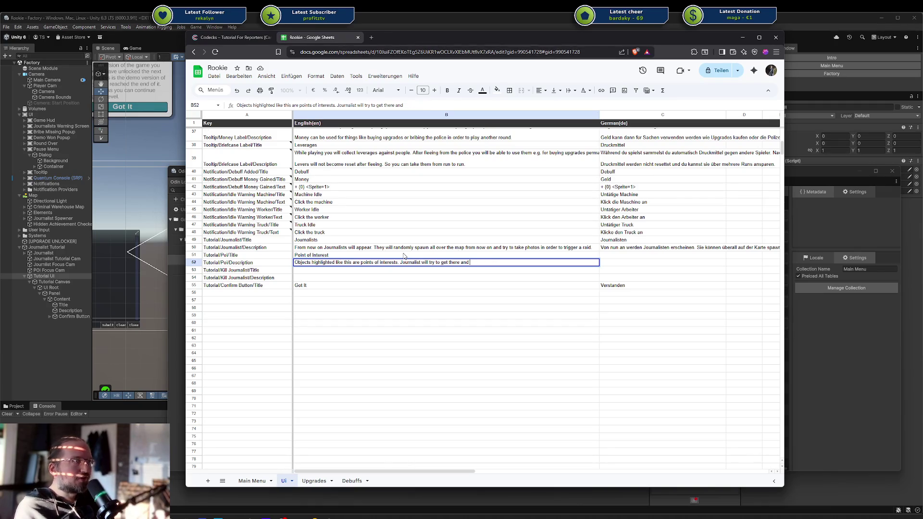
key("BackSpace")
key("BackSpace")
key("BackSpace")
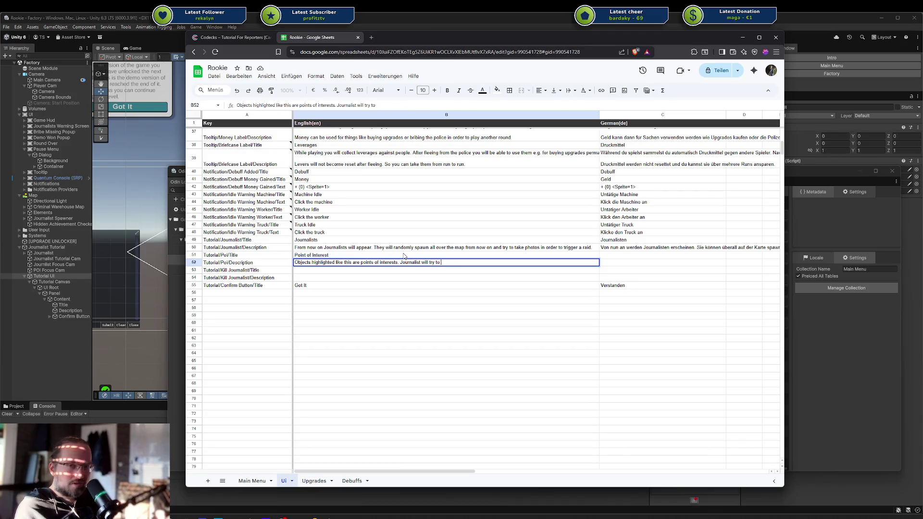
type("move")
key("BackSpace")
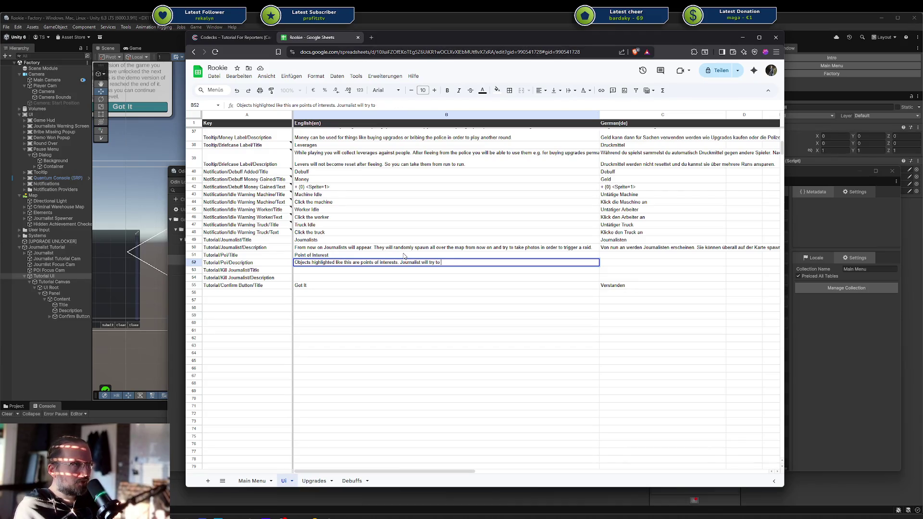
Finish B52 with taking good photos and 'You need to prevent them from doing so.'.
type("reach th")
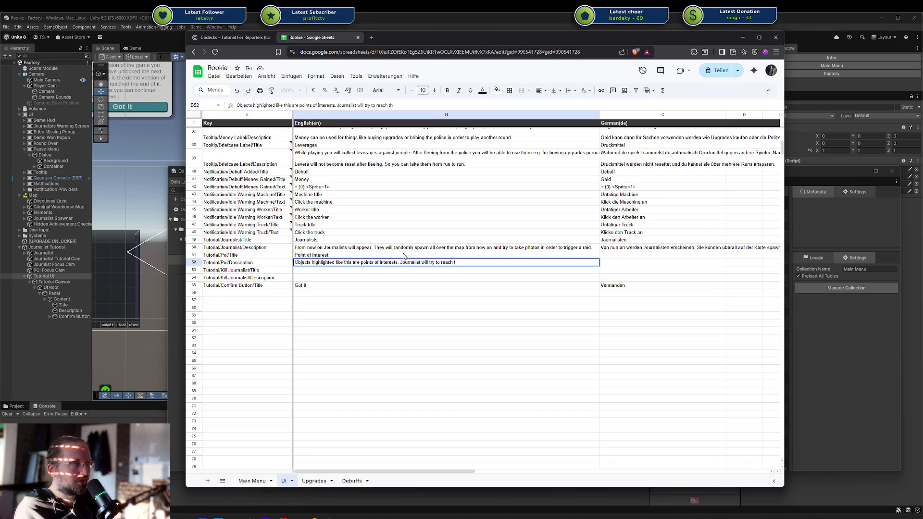
type("and get some good p")
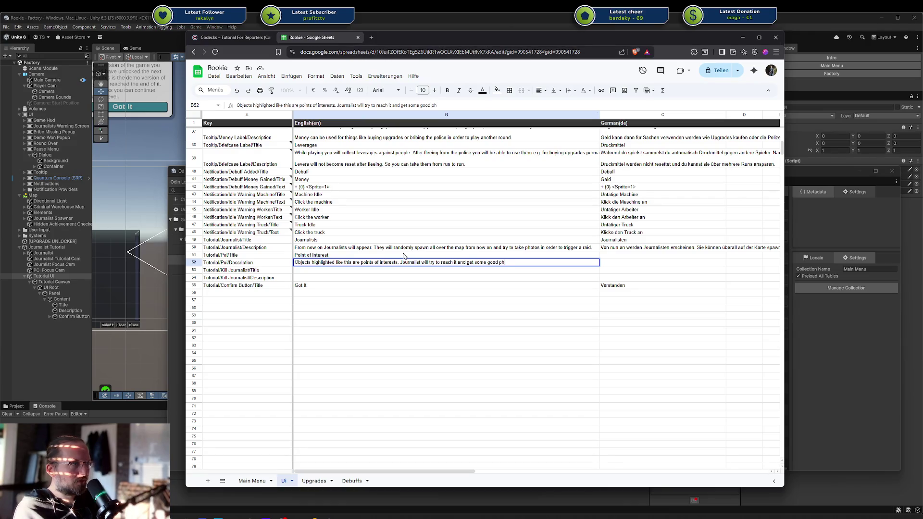
type("otos of it. You")
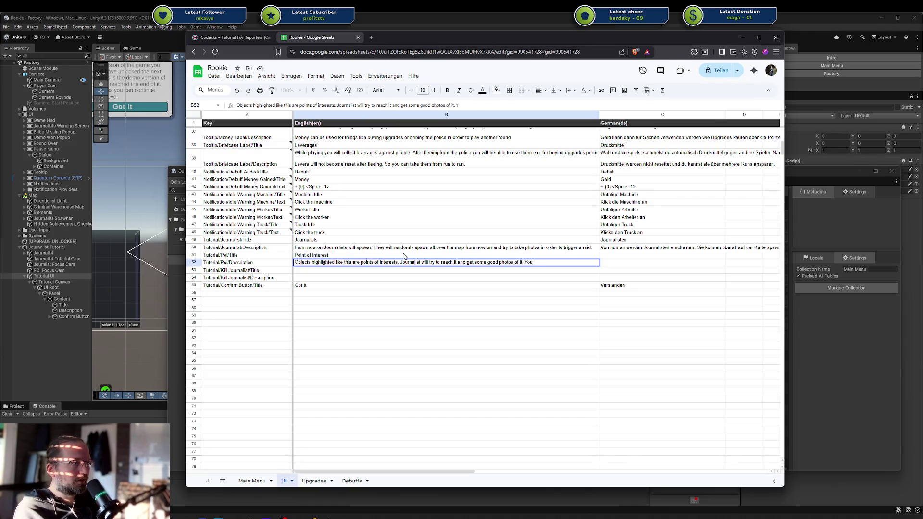
type("nee")
type("eed")
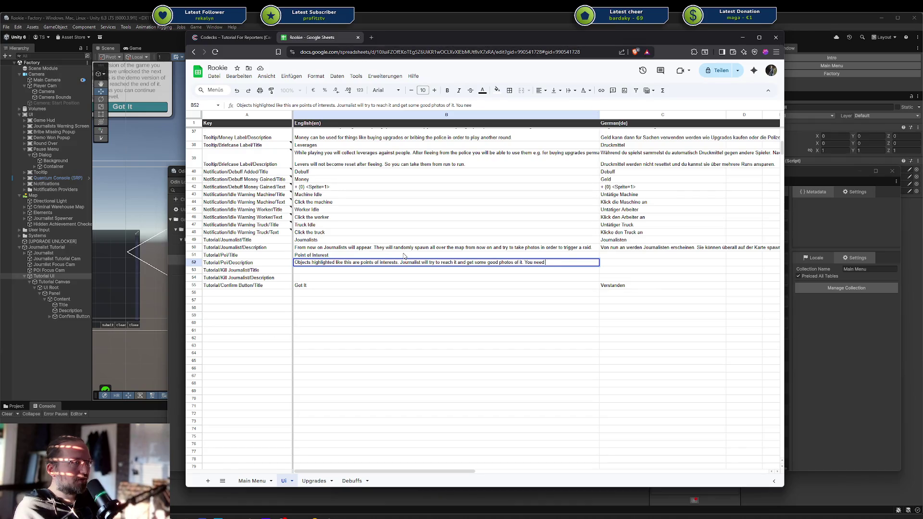
type(" to preve this")
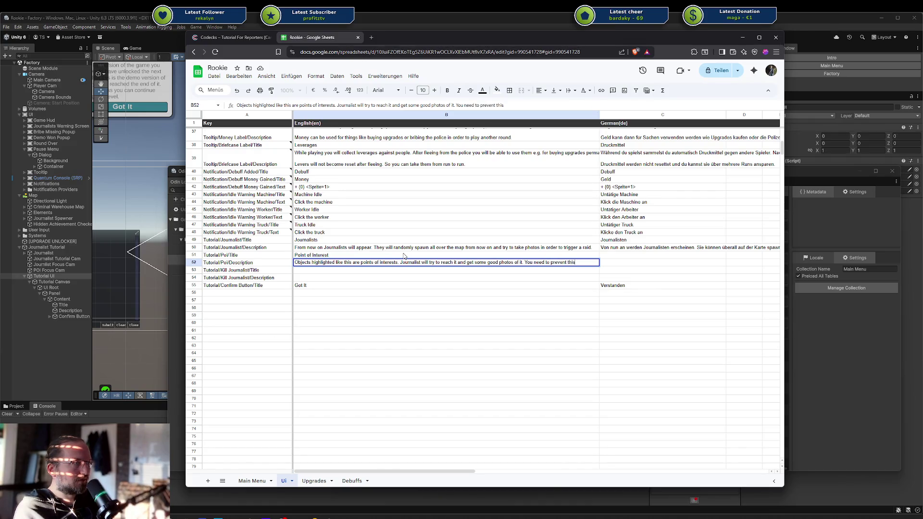
key("BackSpace")
key("BackSpace")
key("BackSpace")
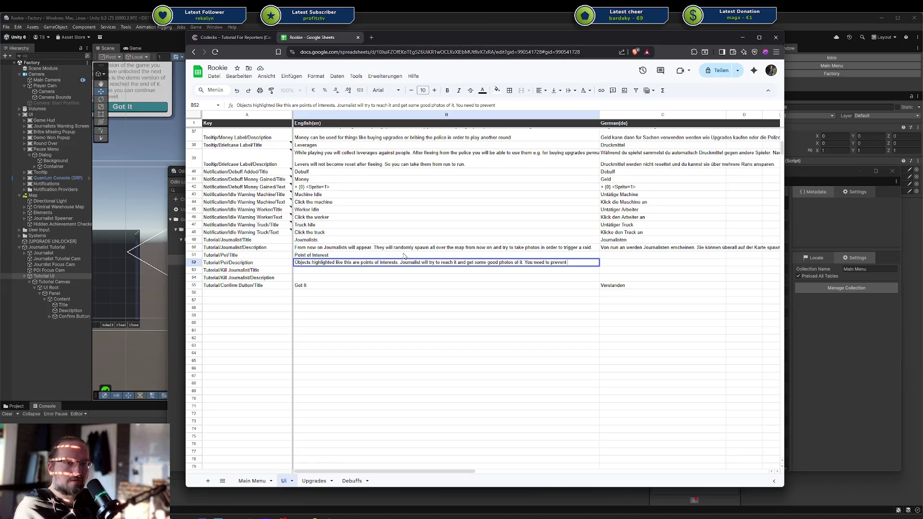
type("them fr")
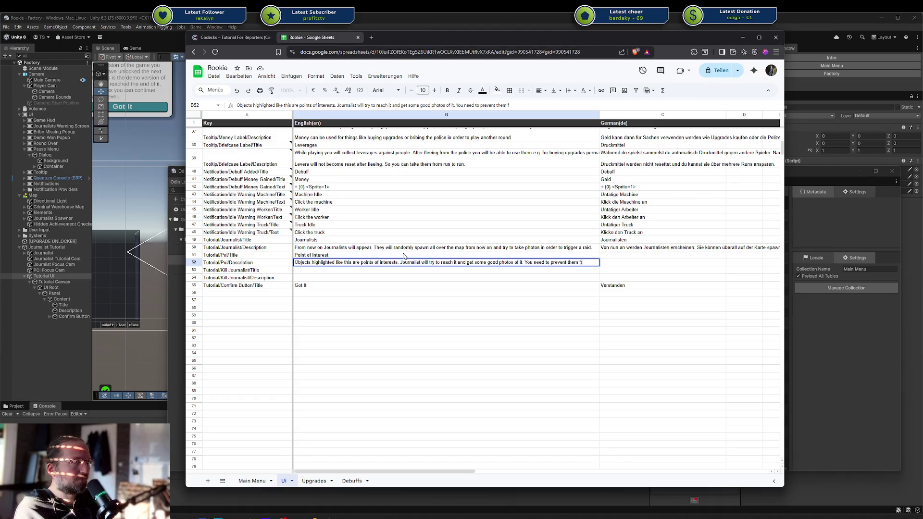
type("om doing so otherwise ")
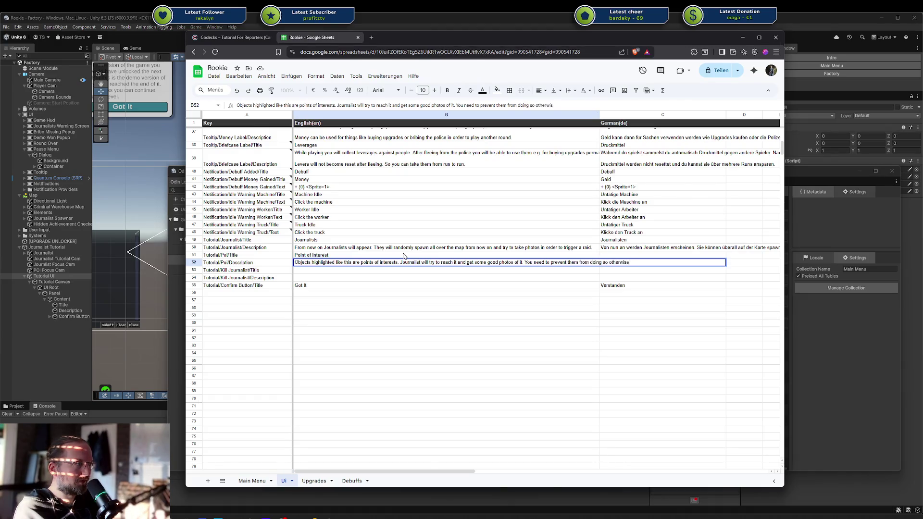
type("your")
key("BackSpace")
key("BackSpace")
key("BackSpace")
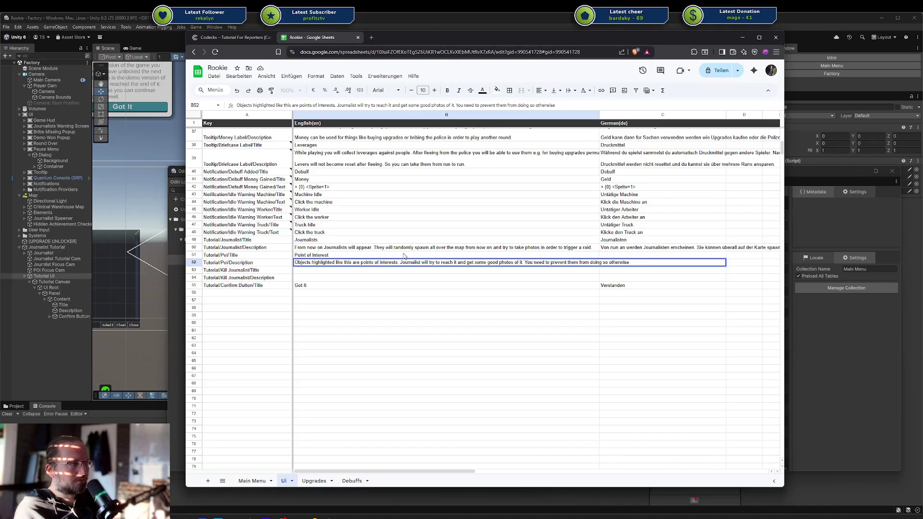
key("ctrl+BackSpace")
key("ctrl+BackSpace")
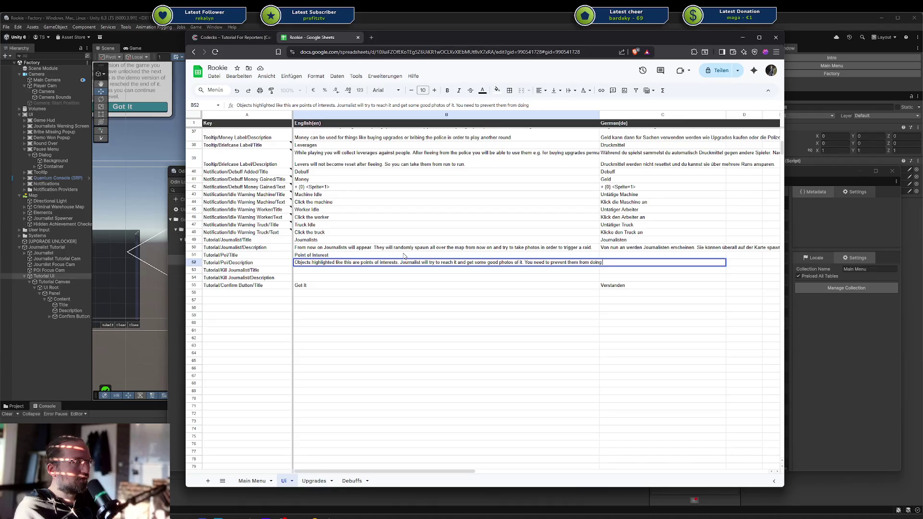
type("so. The imp")
type("act is high!")
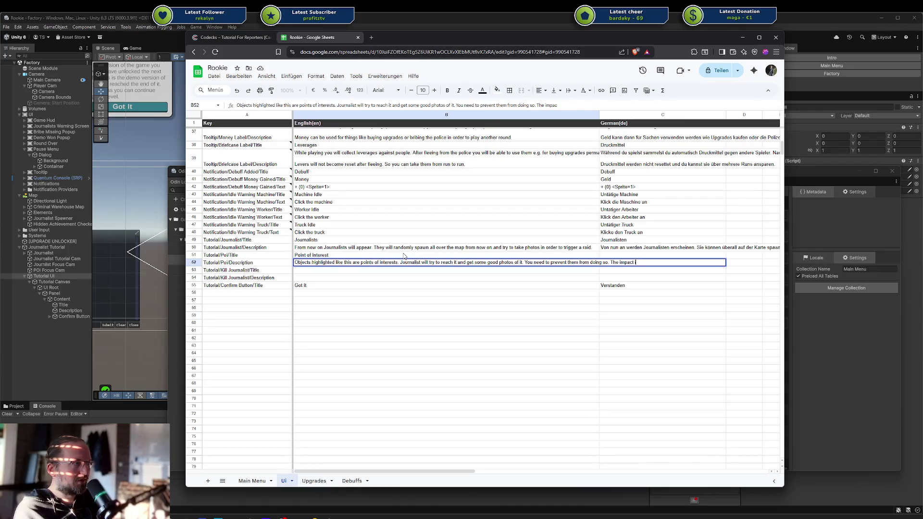
key("BackSpace")
key("BackSpace")
key("BackSpace")
key("Return")
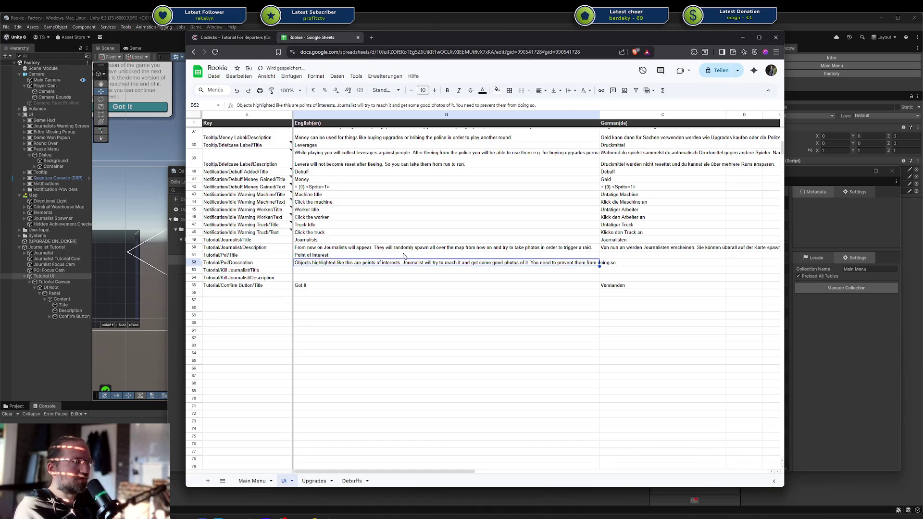
key("Up")
key("Right")
key("Up")
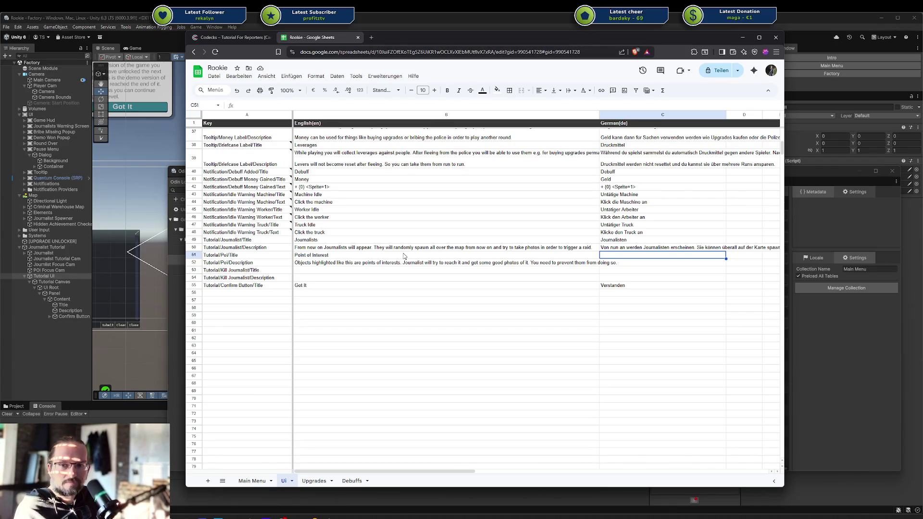
Fill C51 with the German Tutorial/Poi/Title 'Verdächtiges Objekt'.
left_click(647, 266)
left_click(643, 258)
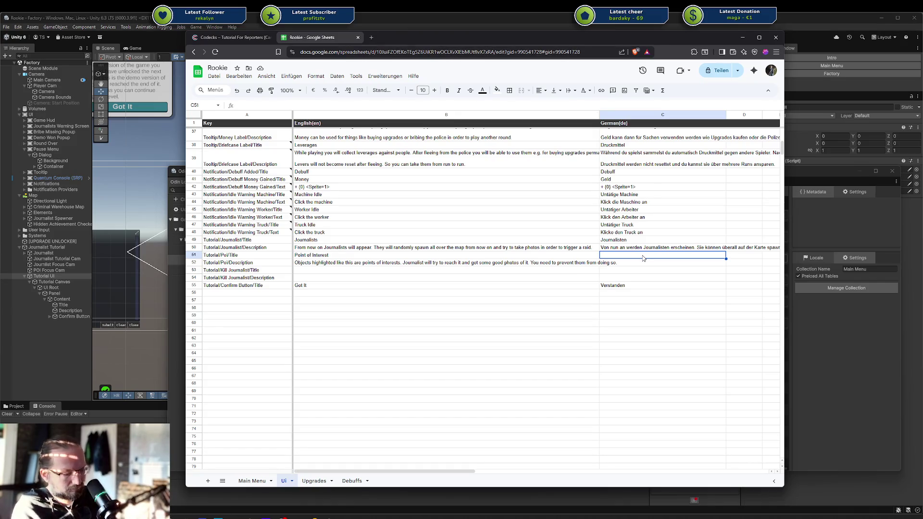
type("Verdcachtige")
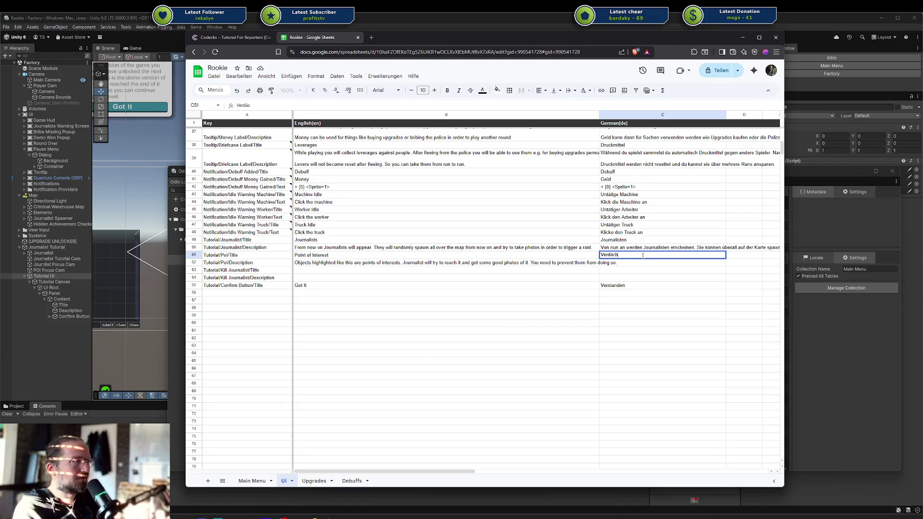
type("Objekt")
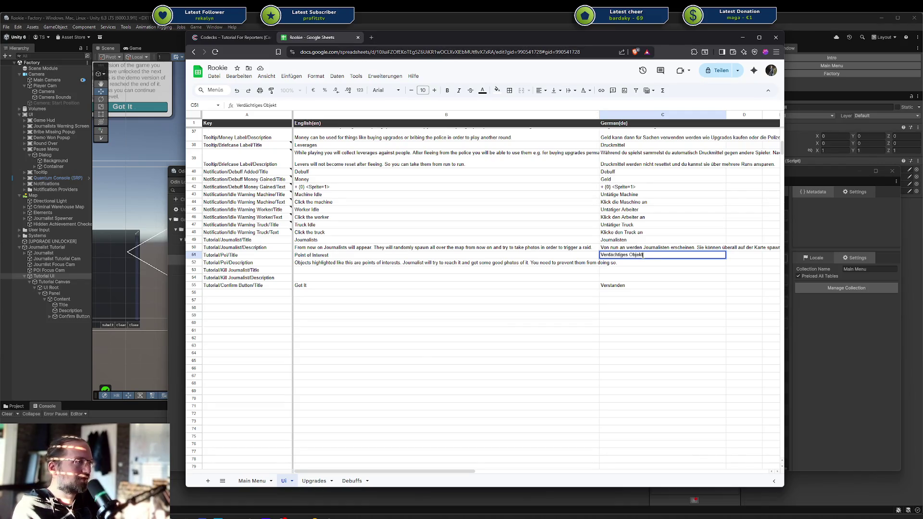
key("Return")
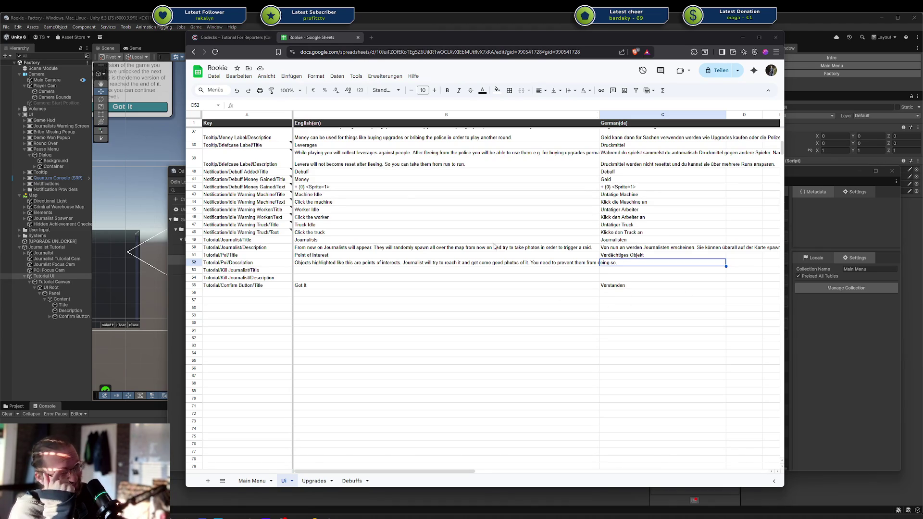
Write C52's German POI description: highlighted objects hold suspicious material journalists seek; prevent their photos.
left_click(352, 262)
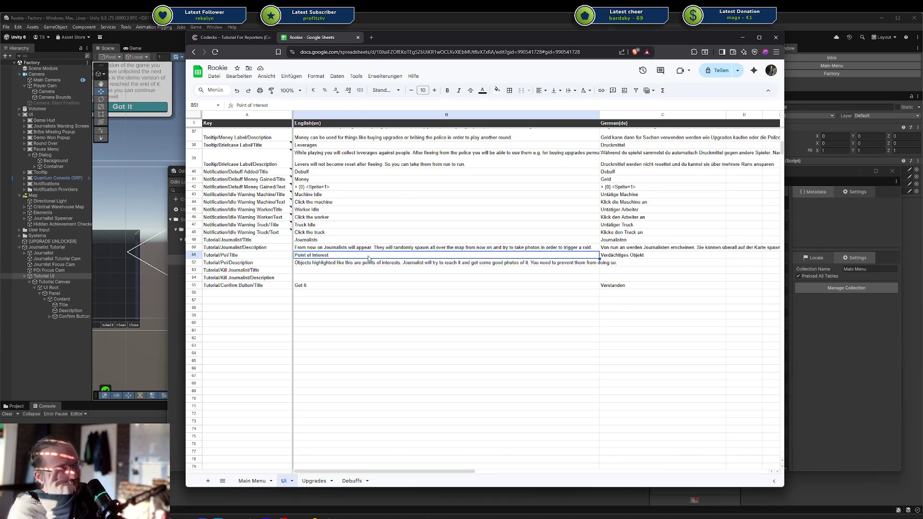
left_click(640, 263)
double_click(638, 264)
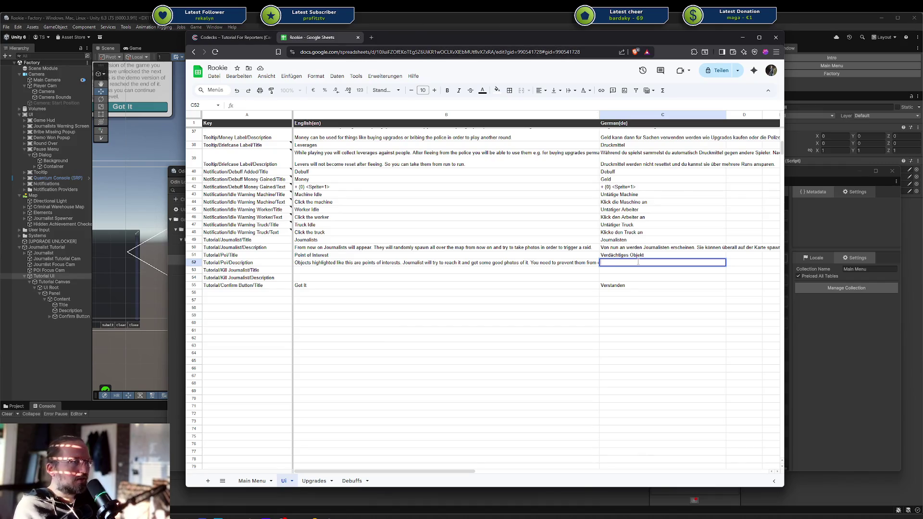
type("Objekte d")
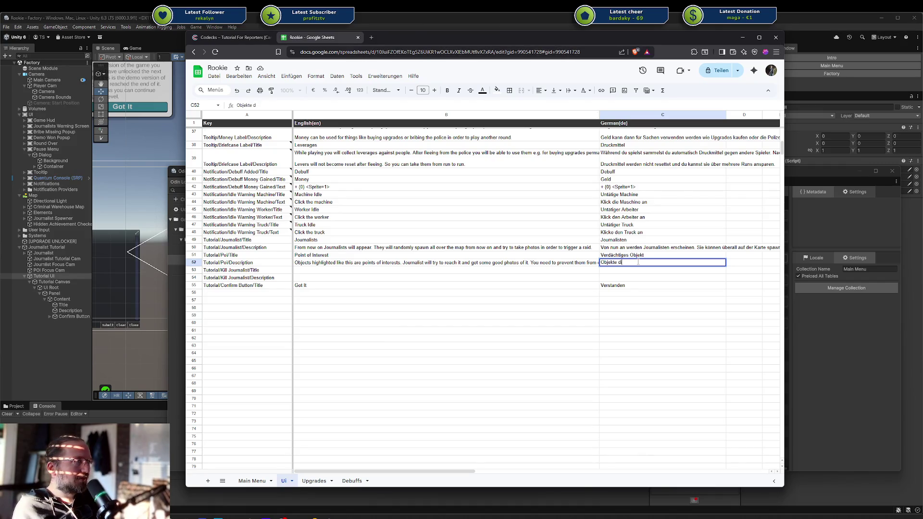
type("ie so h")
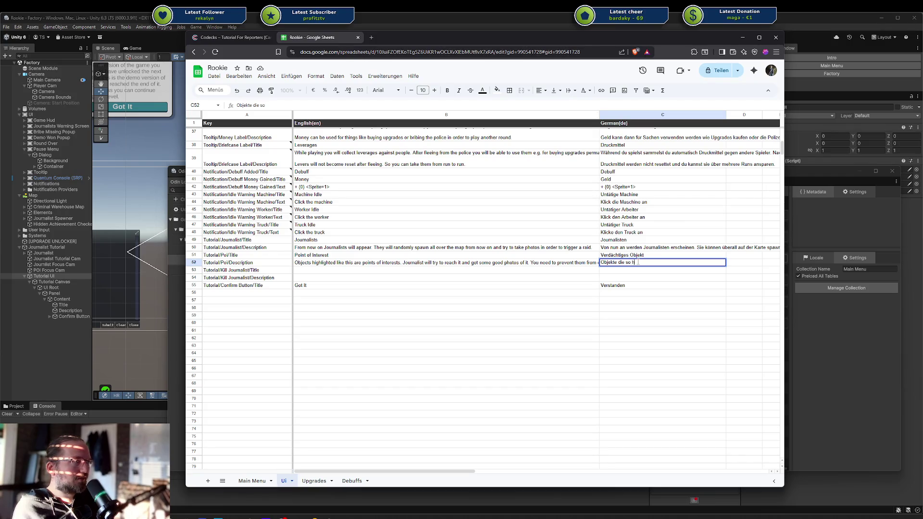
type("ervorgehoben")
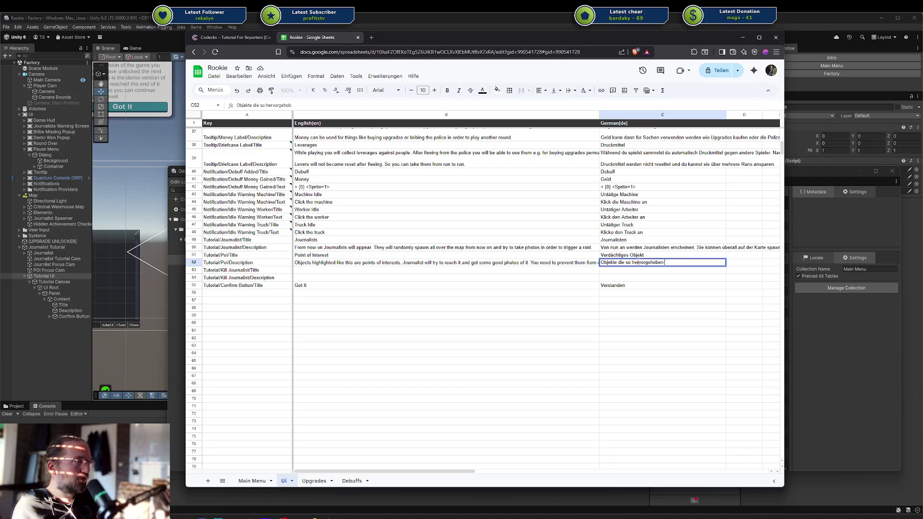
type(" werden sind verdächt")
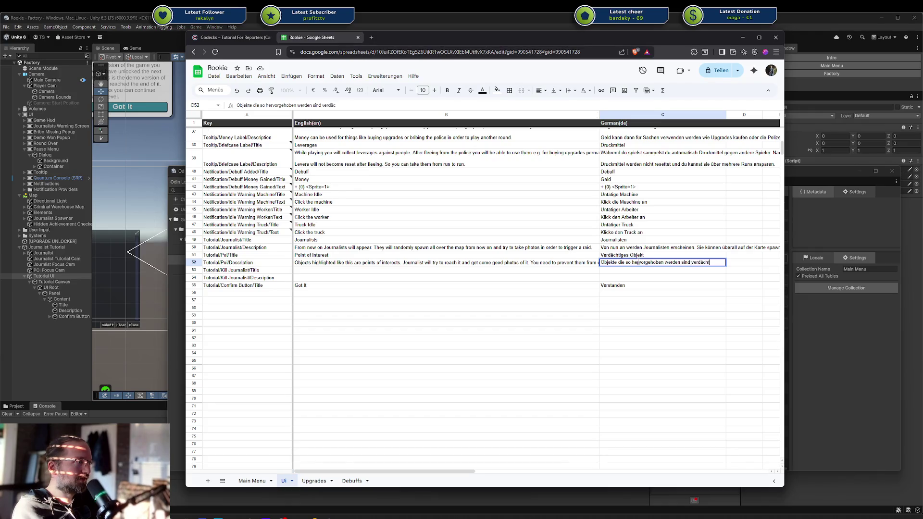
type("ig")
key("BackSpace")
key("BackSpace")
key("BackSpace")
type("bei")
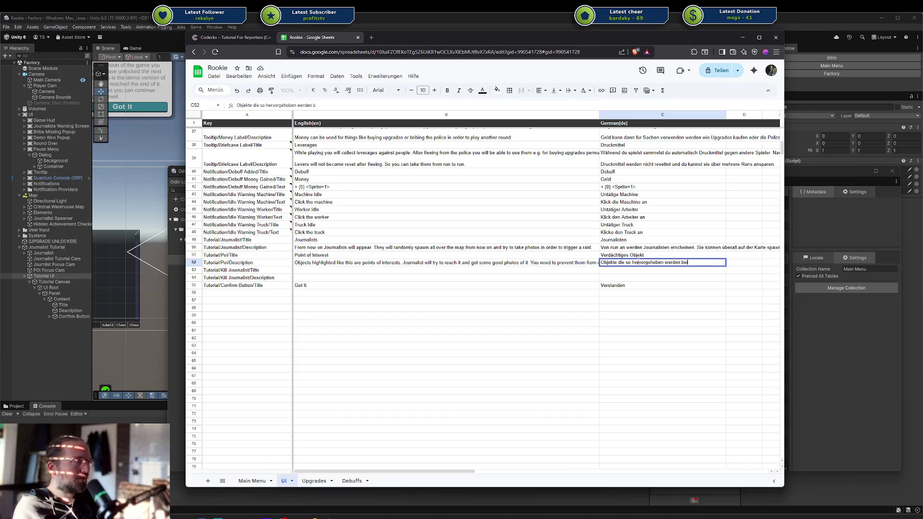
type("nhalten verdächtige")
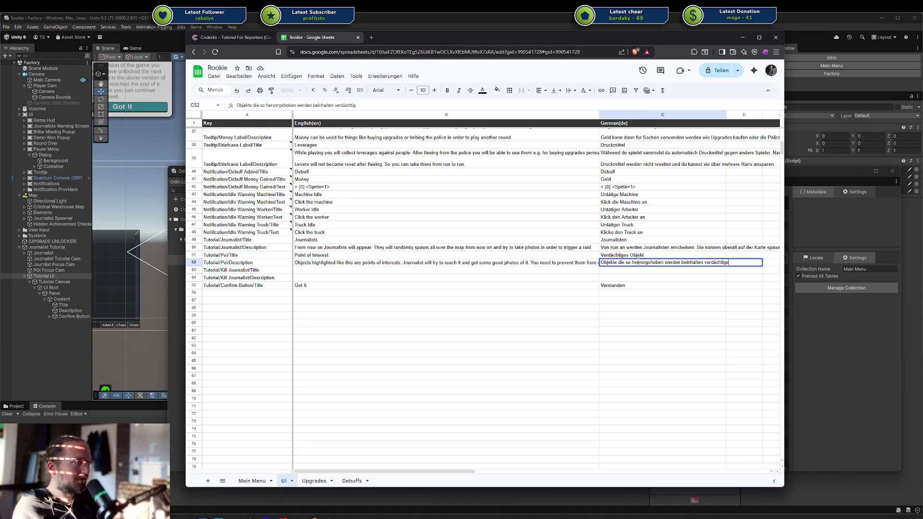
type("s Material und")
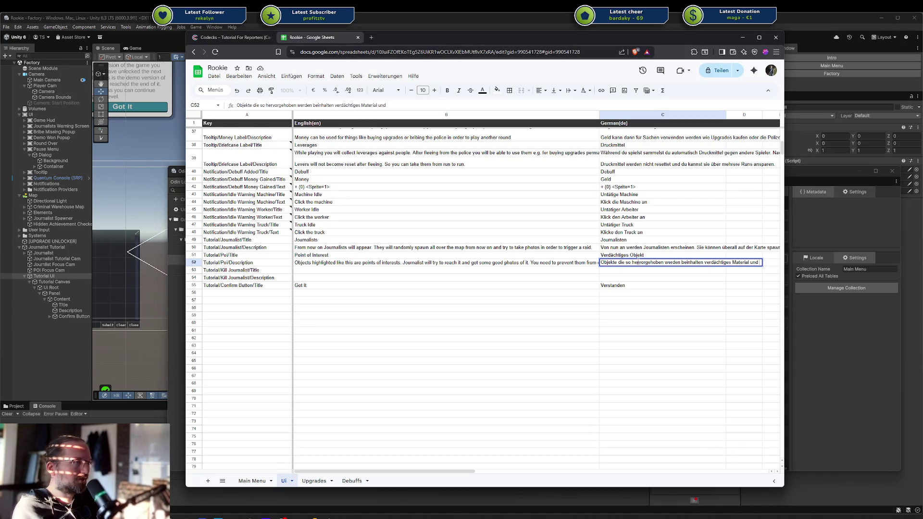
type(" werden von Jour")
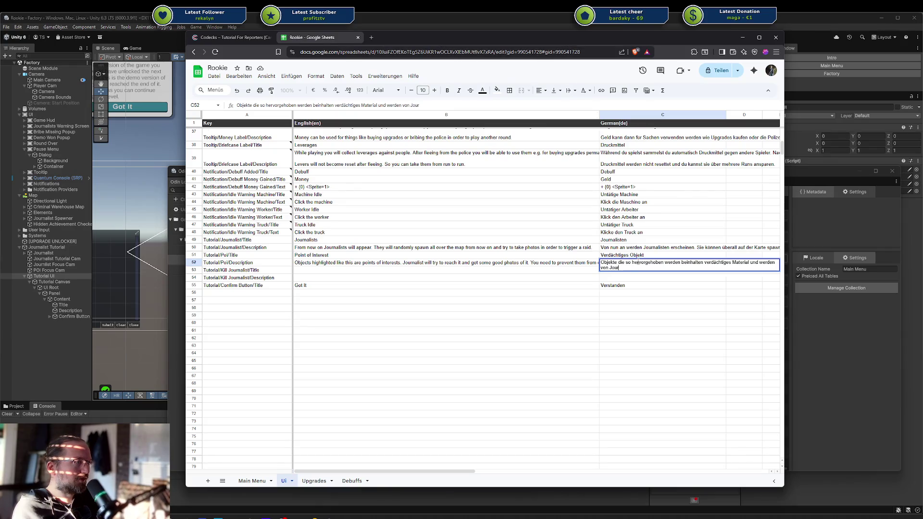
type("nalisten aufgesucht. ")
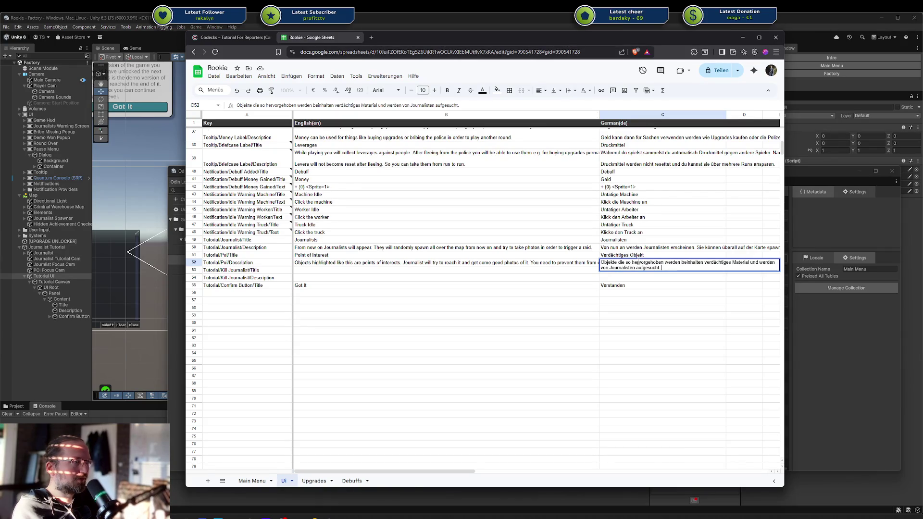
type("Du musst unte rall")
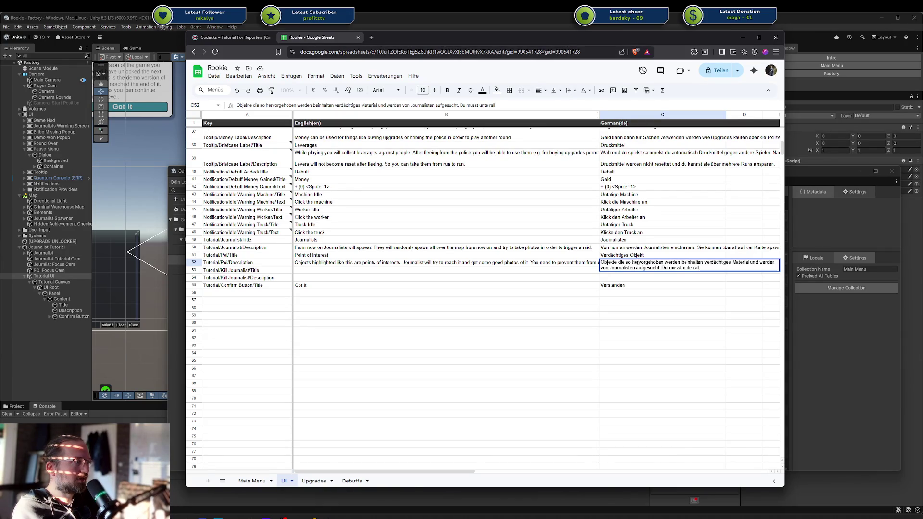
type("len uUmständen verhindern, das")
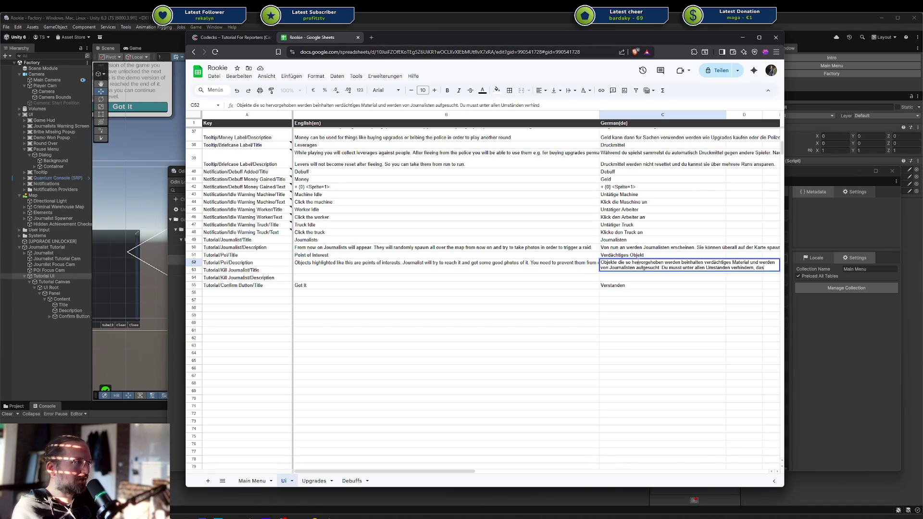
type("s Journal")
key("ctrl+BackSpace")
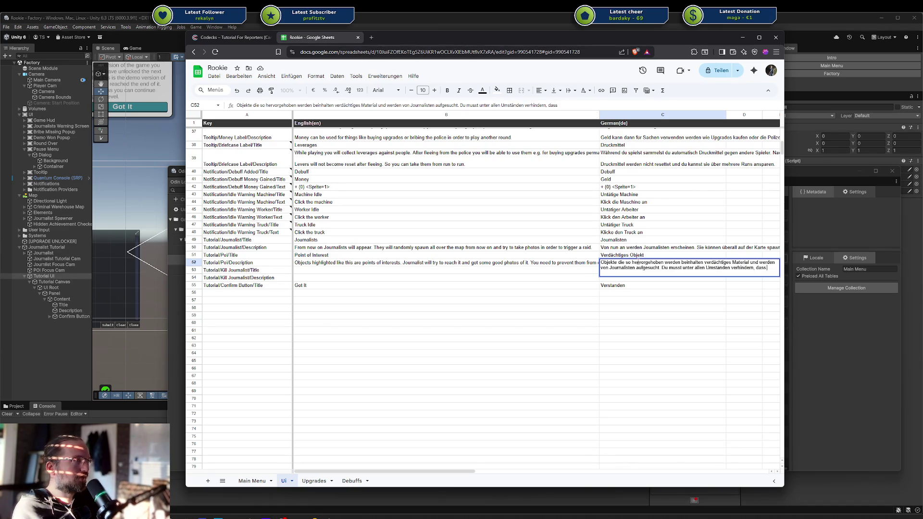
type("Fotos daovn gema")
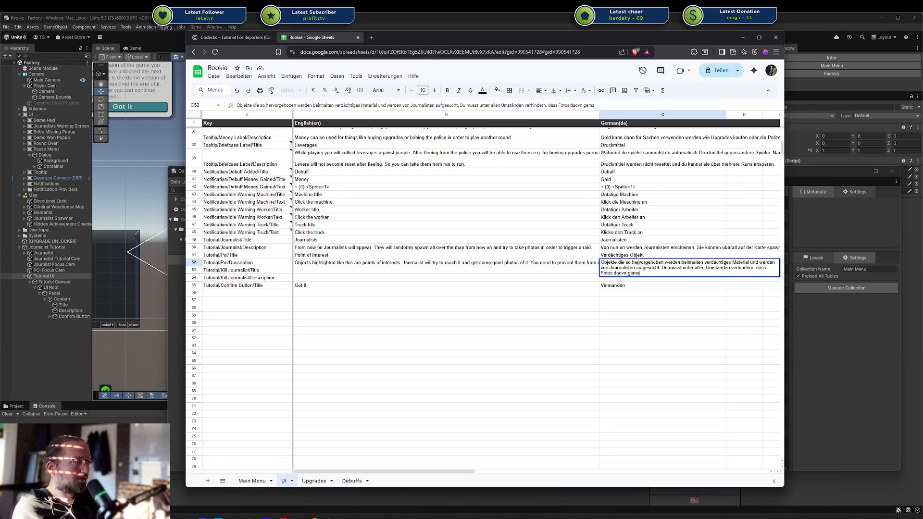
key("BackSpace")
key("BackSpace")
key("BackSpace")
key("BackSpace")
key("BackSpace")
key("BackSpace")
key("BackSpace")
key("BackSpace")
type("von gemacht")
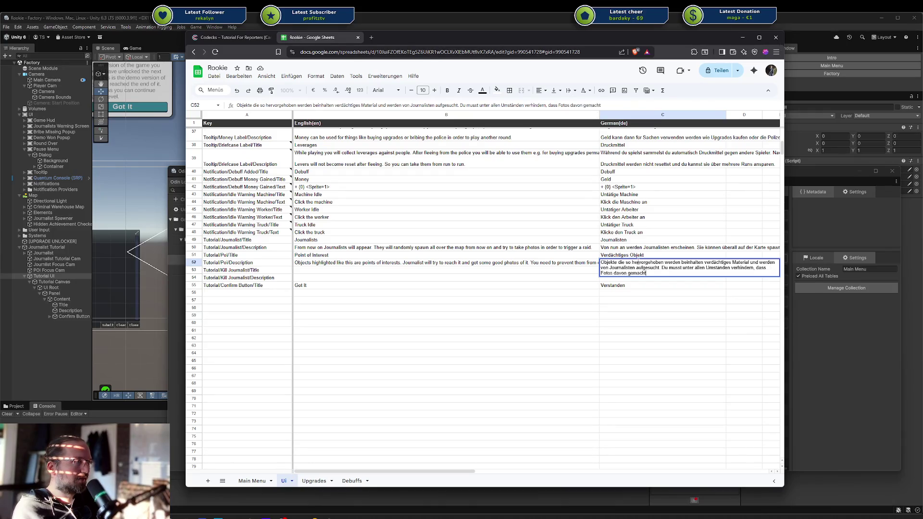
type(" werden.")
key("Return")
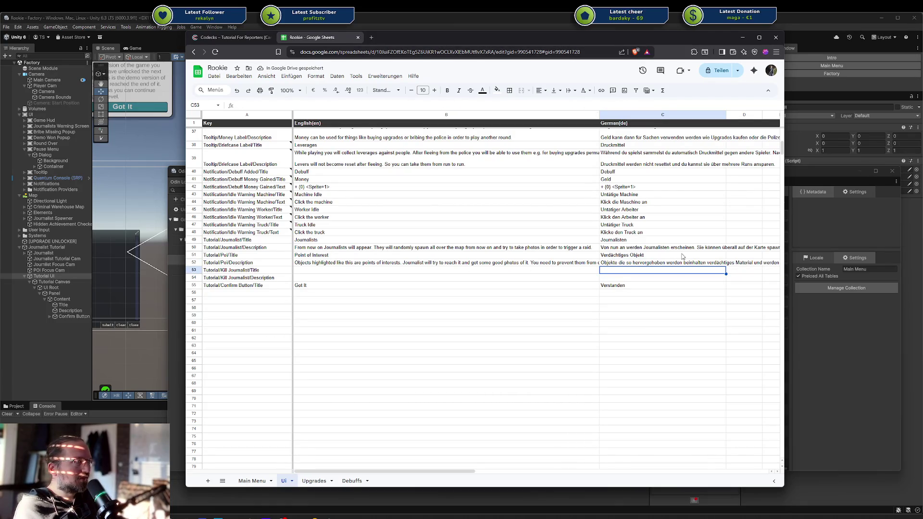
key("Up")
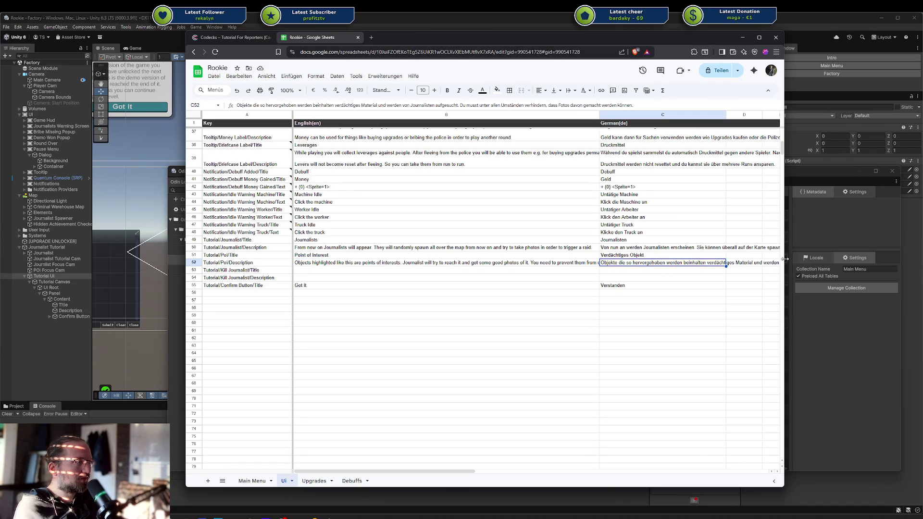
Widen the window and clear the old English POI description in B52.
left_click_drag(784, 260, 922, 260)
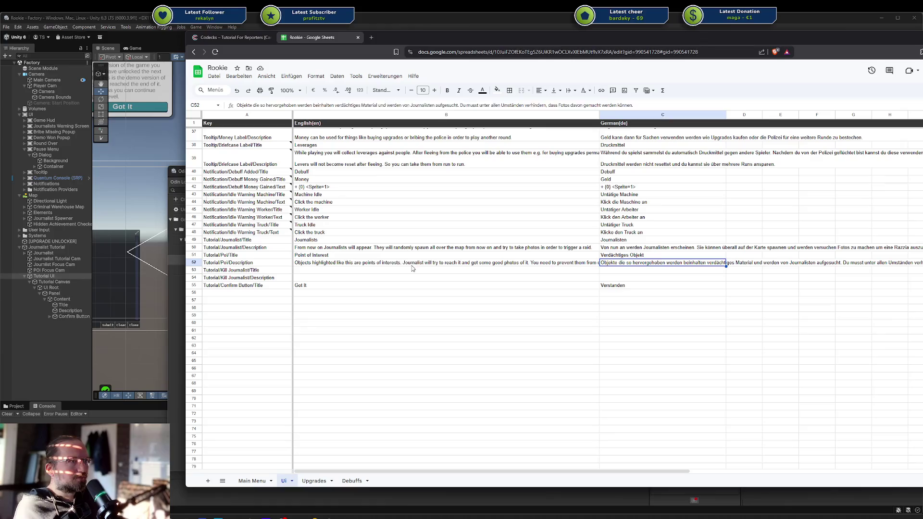
left_click(398, 265)
double_click(398, 264)
key("ctrl+a")
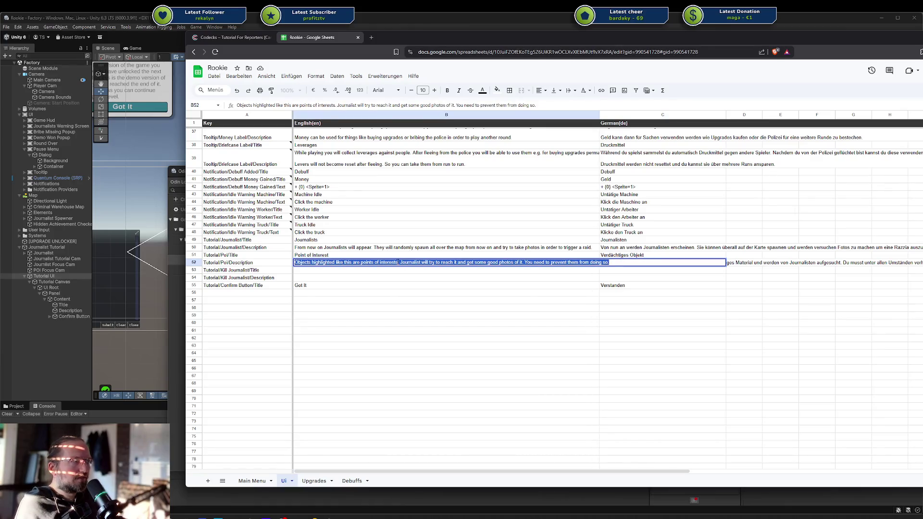
key("BackSpace")
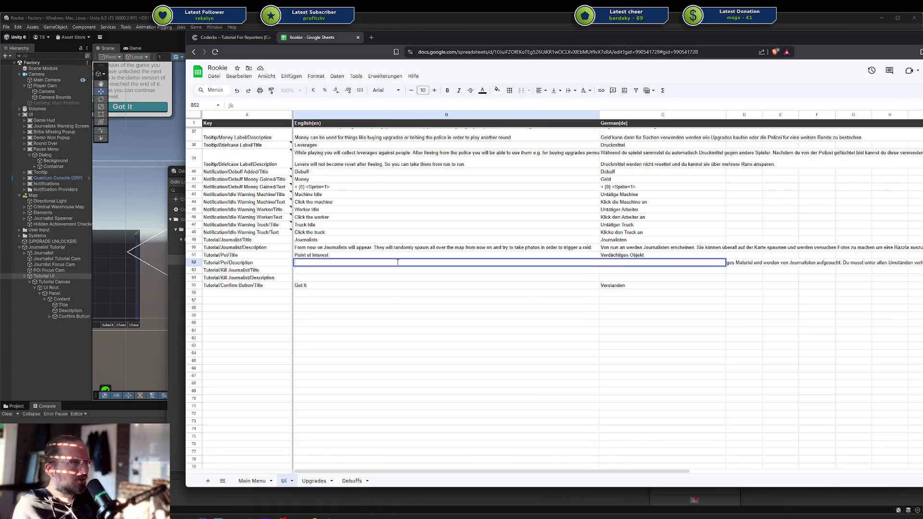
Enter the new English text: highlighted objects contain suspect materials journalists photograph, which you must prevent.
type("objec")
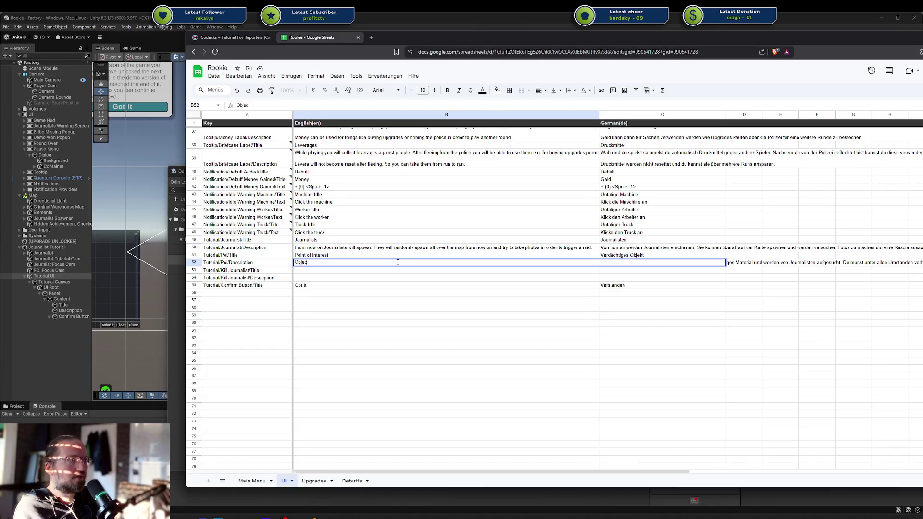
type("ts highlightes")
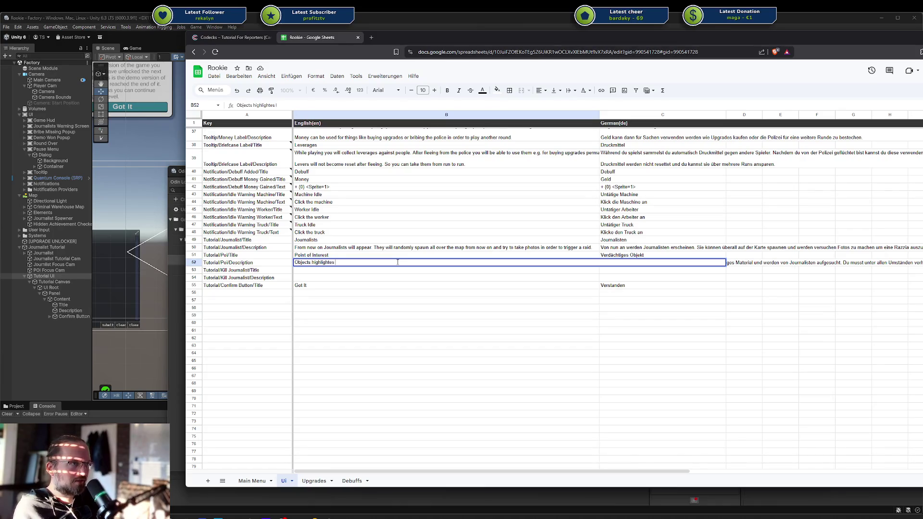
type("like this contain")
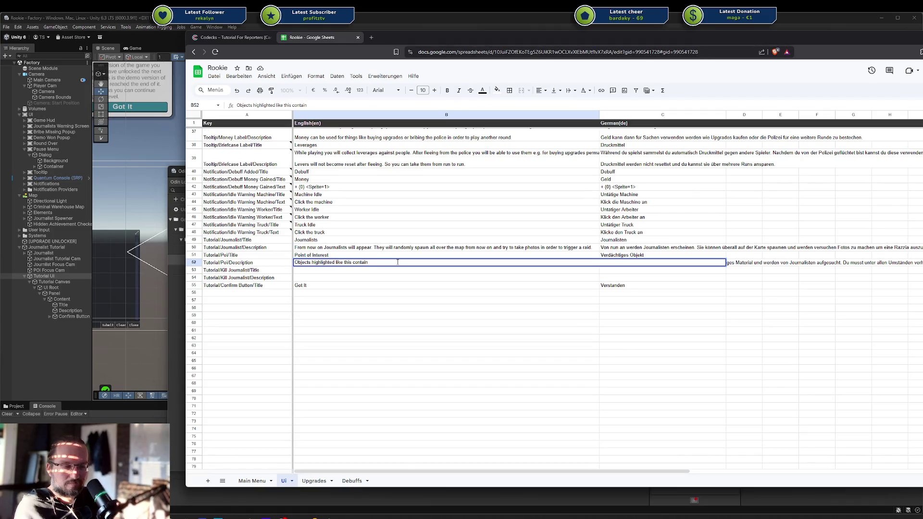
type(" suspect mater")
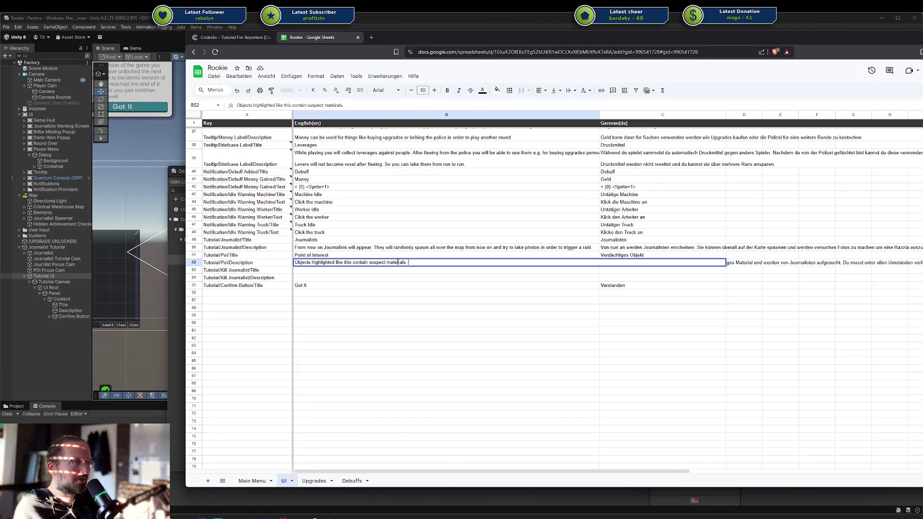
type("Journa")
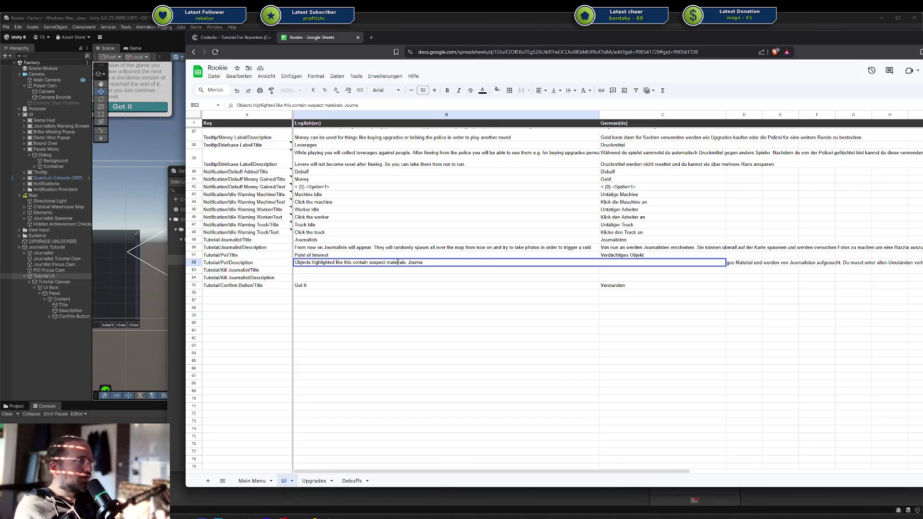
type("lists")
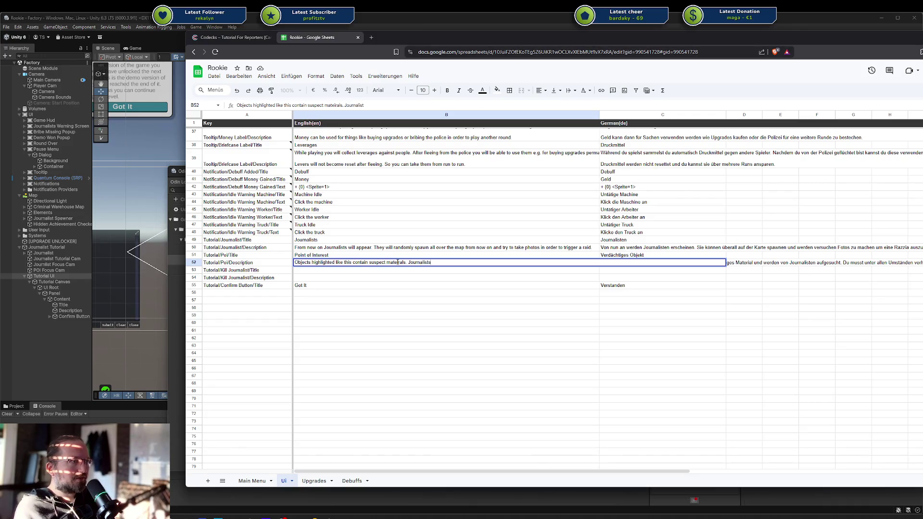
type(" will look for them ")
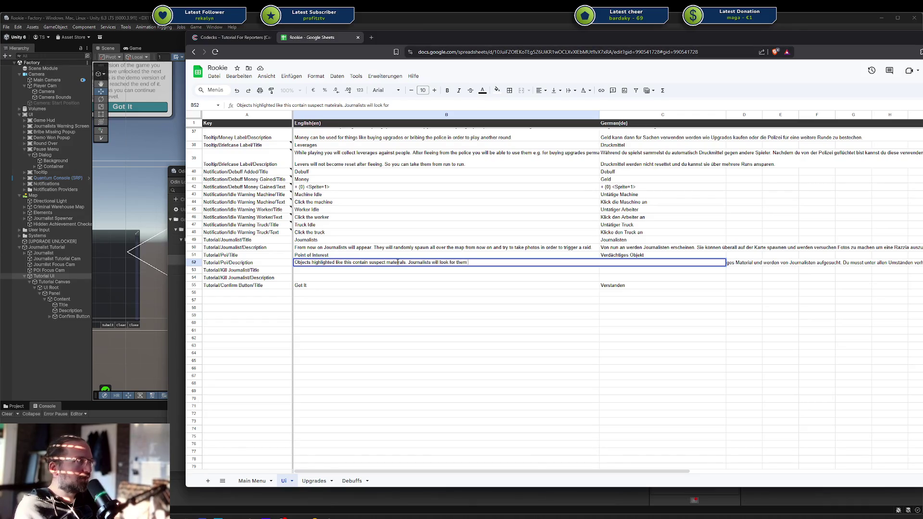
type("and")
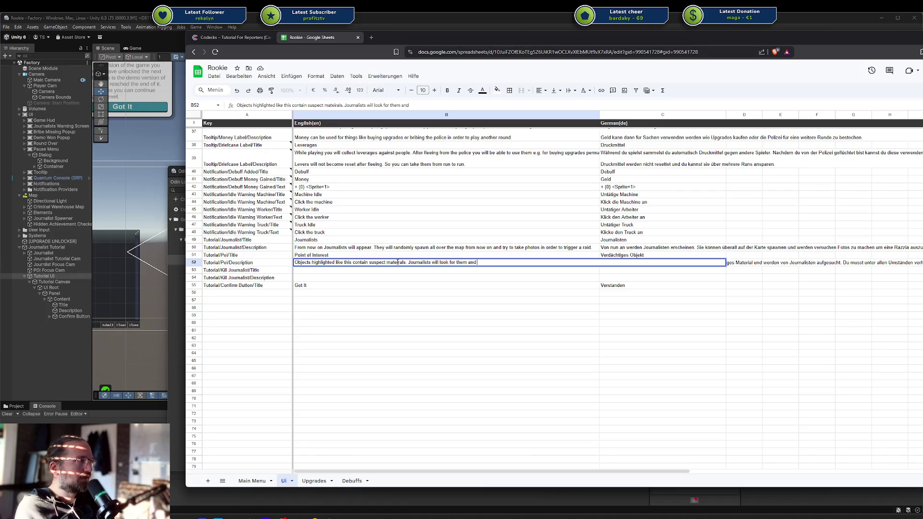
type(" you")
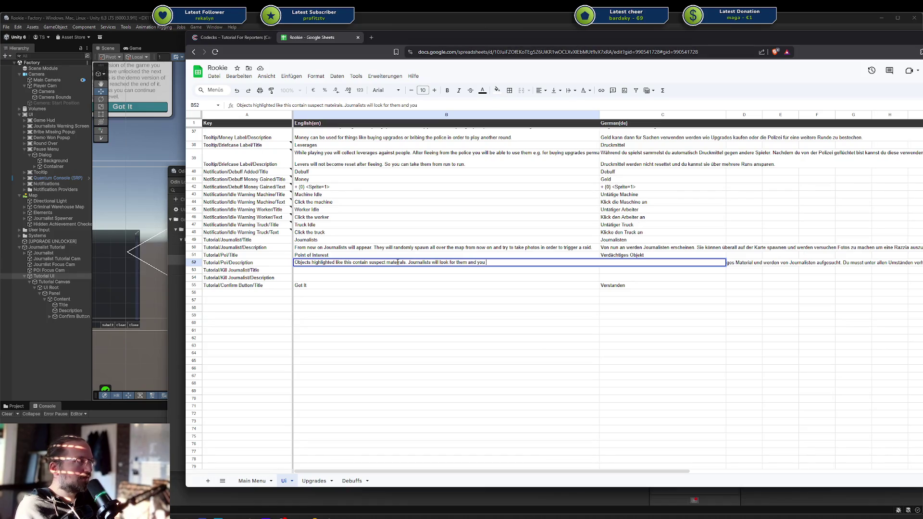
type("ve")
key("ctrl+BackSpace")
key("ctrl+BackSpace")
key("ctrl+BackSpace")
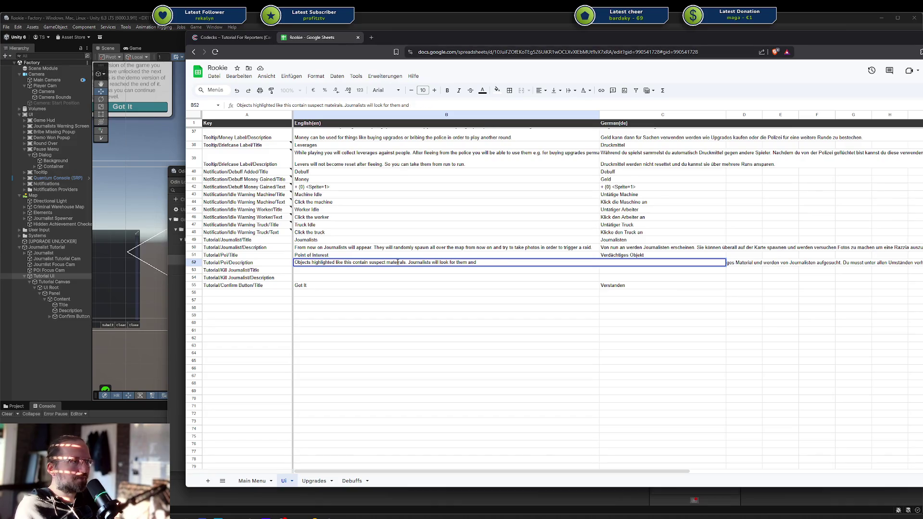
type("order to make pht")
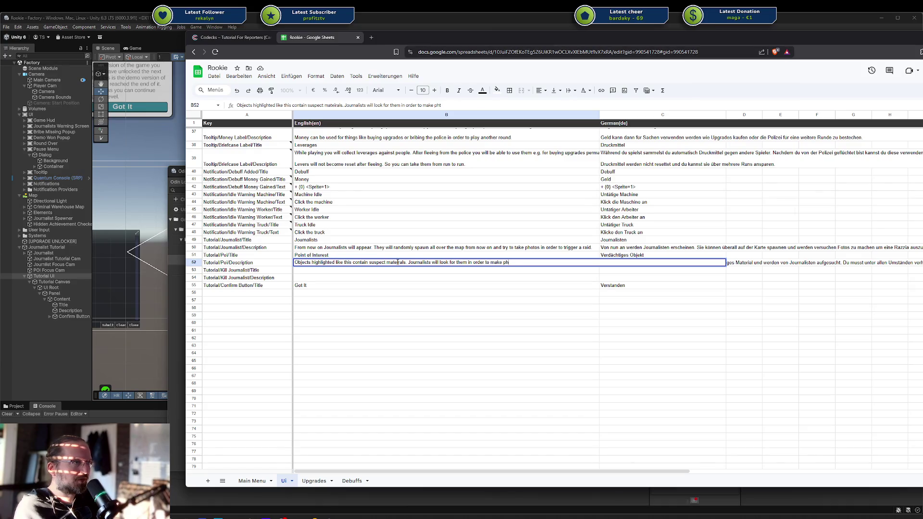
type("otos. P")
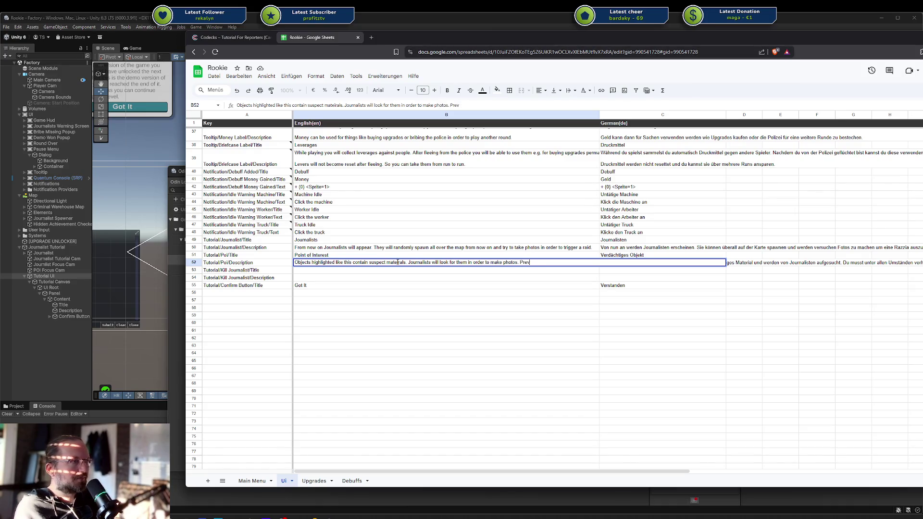
key("ctrl+BackSpace")
type("you h")
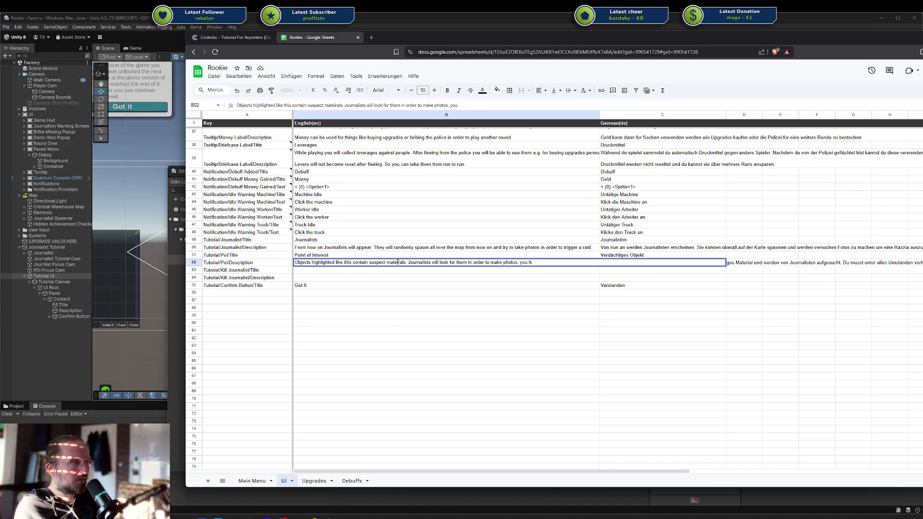
type("ou have")
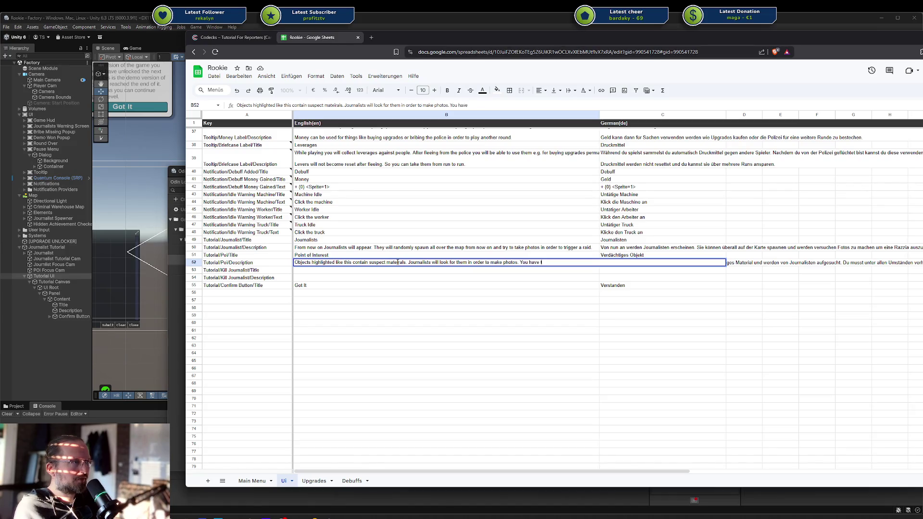
key("ctrl+BackSpace")
key("ctrl+BackSpace")
type("must pre")
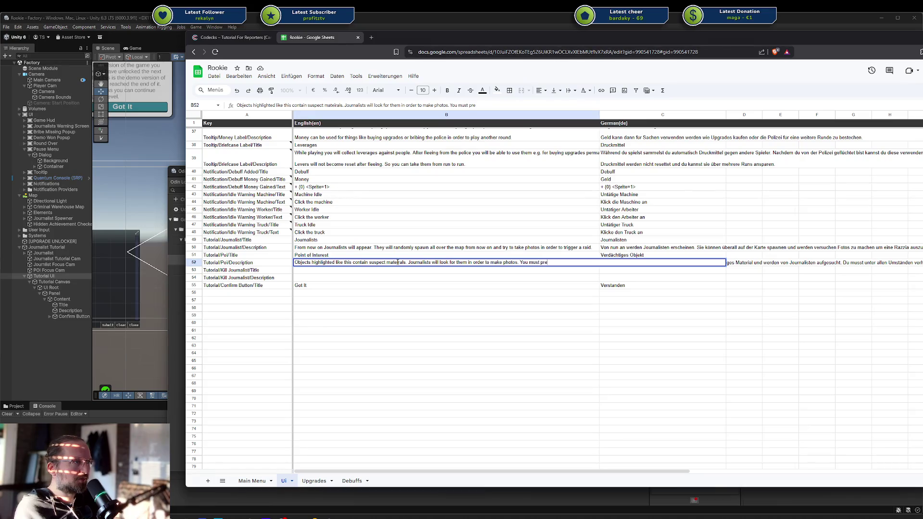
type("vent them from doing")
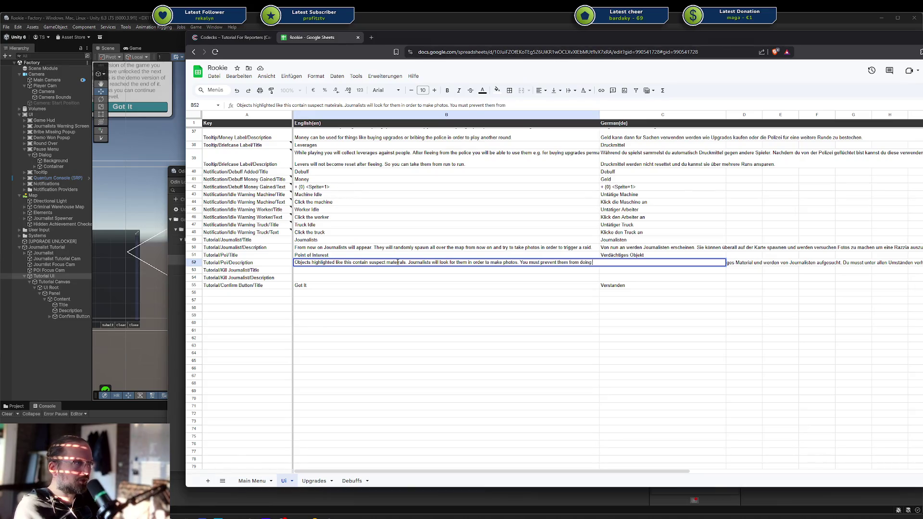
type(" so.")
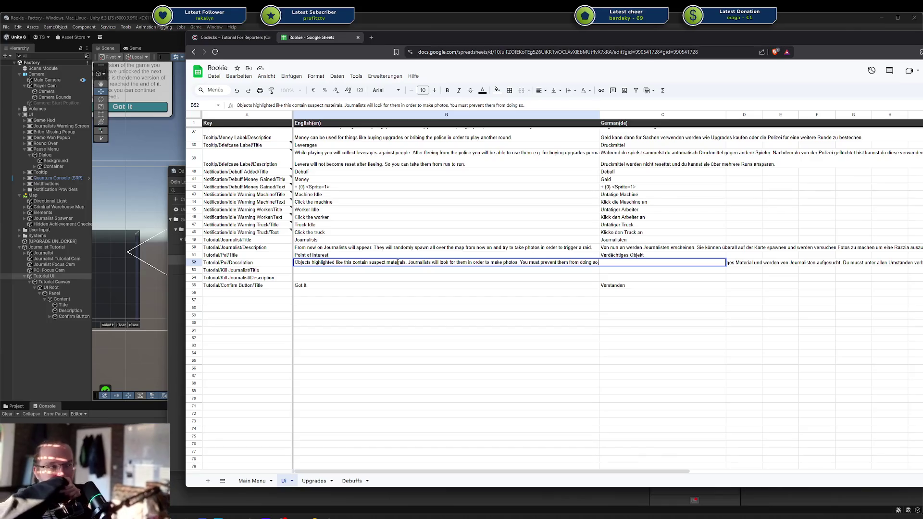
key("Return")
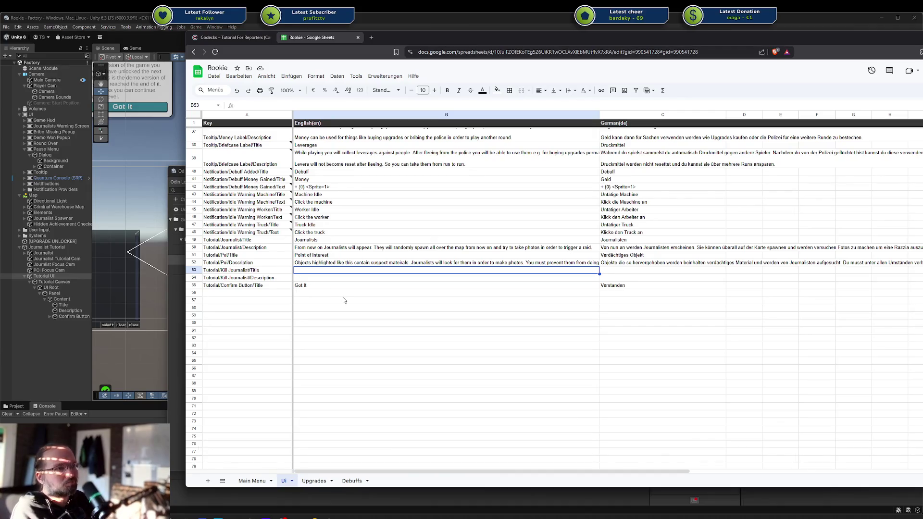
Enter kill-journalist titles 'Defeat Journalists' / 'Journalisten Abwehren' and the English bonus description.
type("Defu")
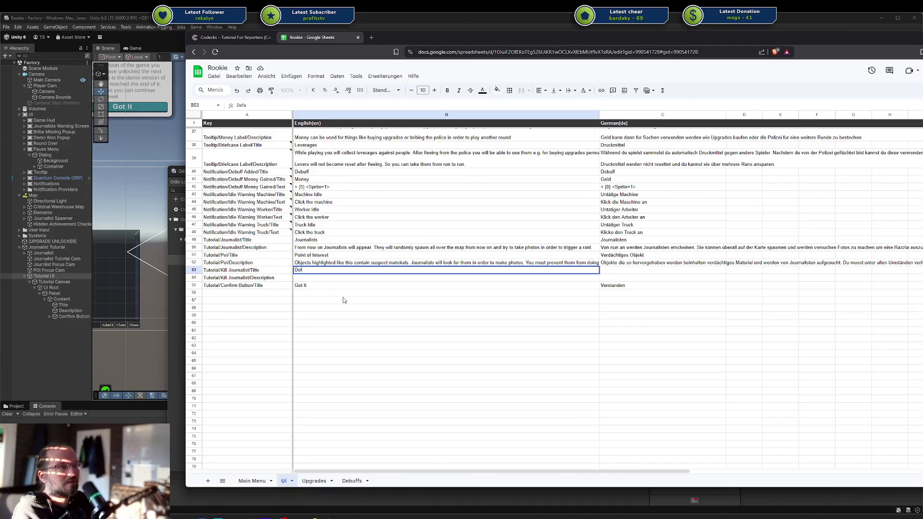
type("eat Journalists")
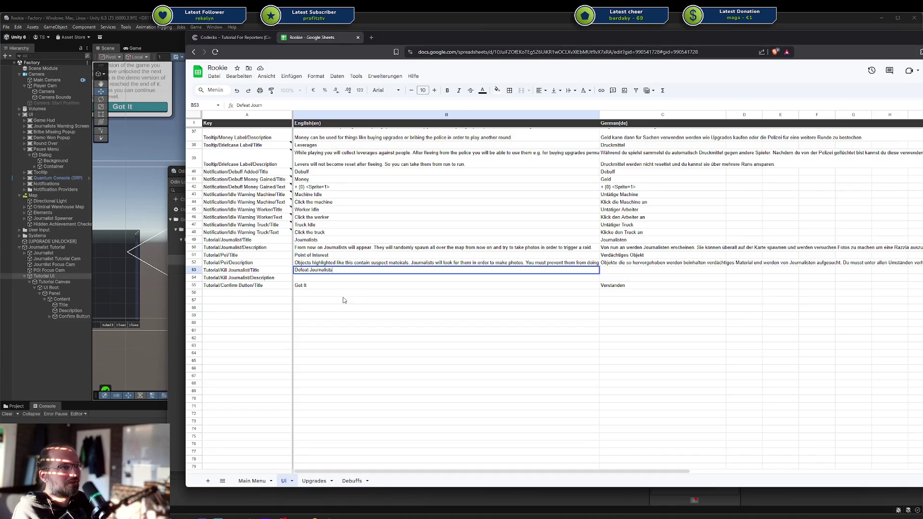
key("Tab")
type("Journalisten Abw")
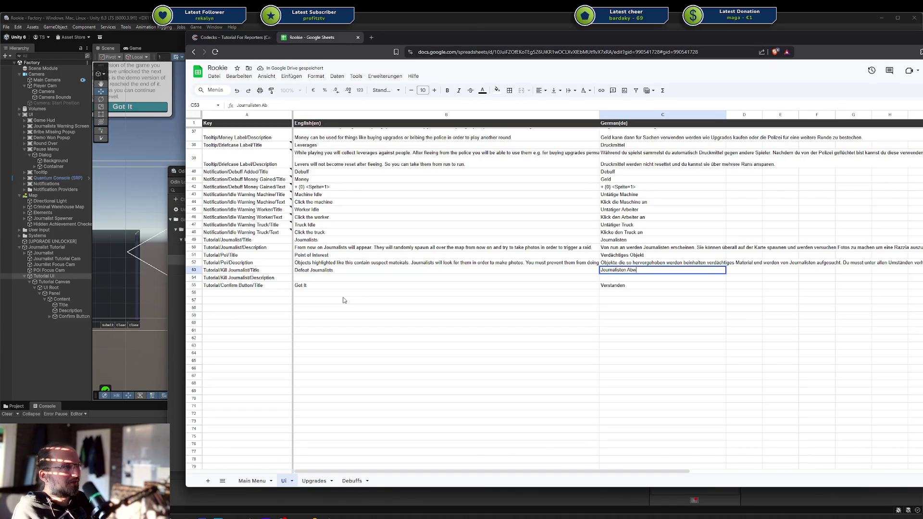
type("ehren")
key("Return")
type("Cl")
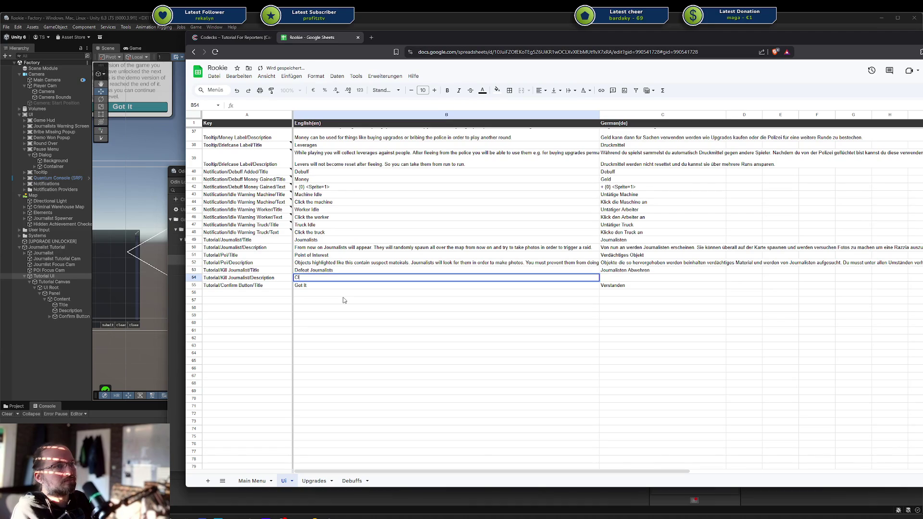
type("ick the journalist")
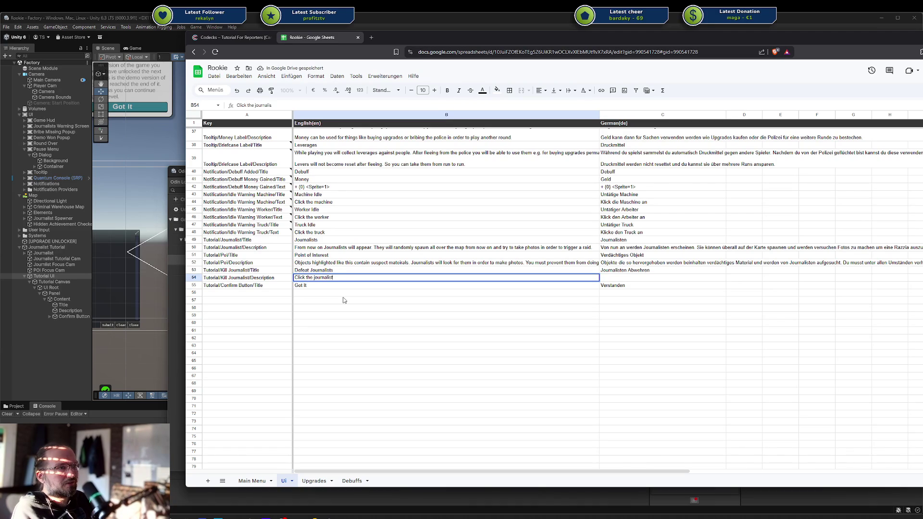
type(" in order to stop him ")
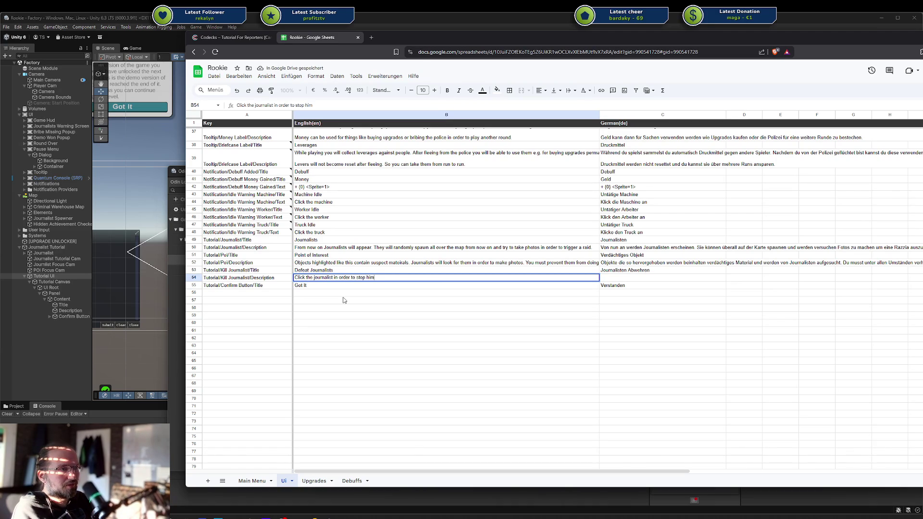
type(". If you do this bef")
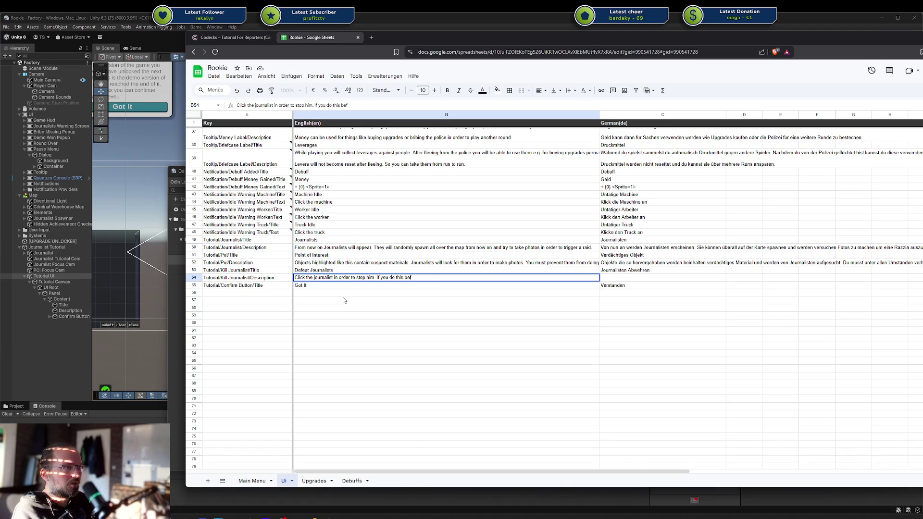
type("ore he was ab")
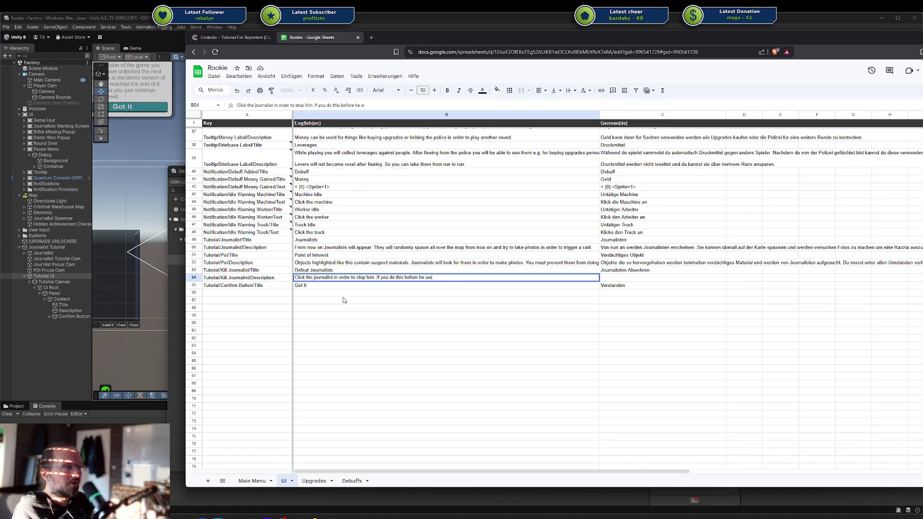
type("le to take a photo you wil")
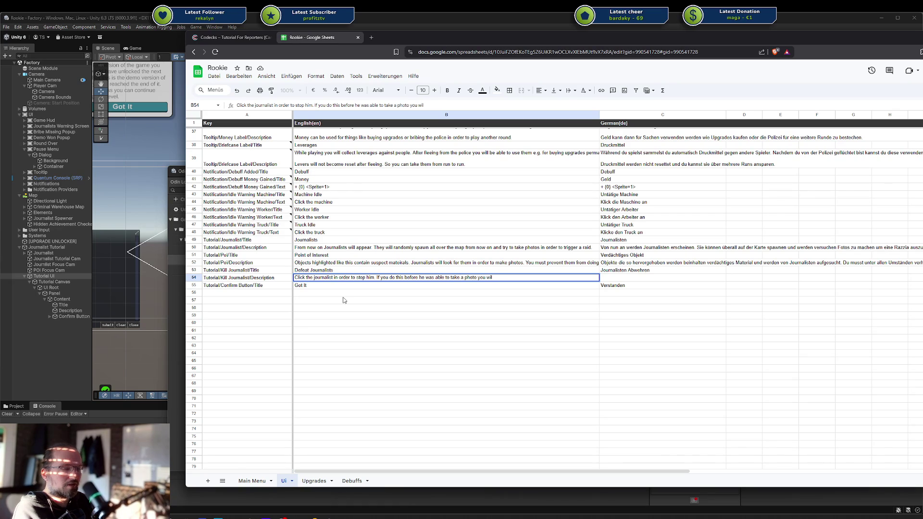
type("gain some")
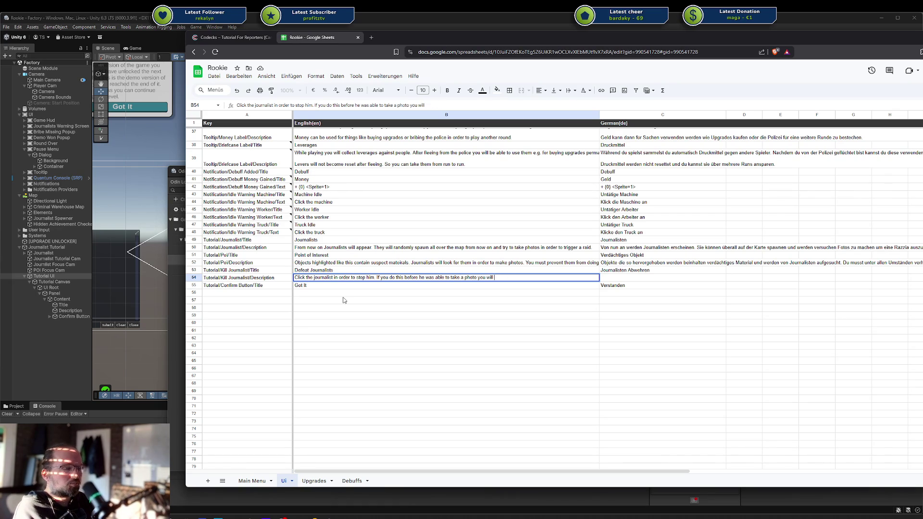
type(".")
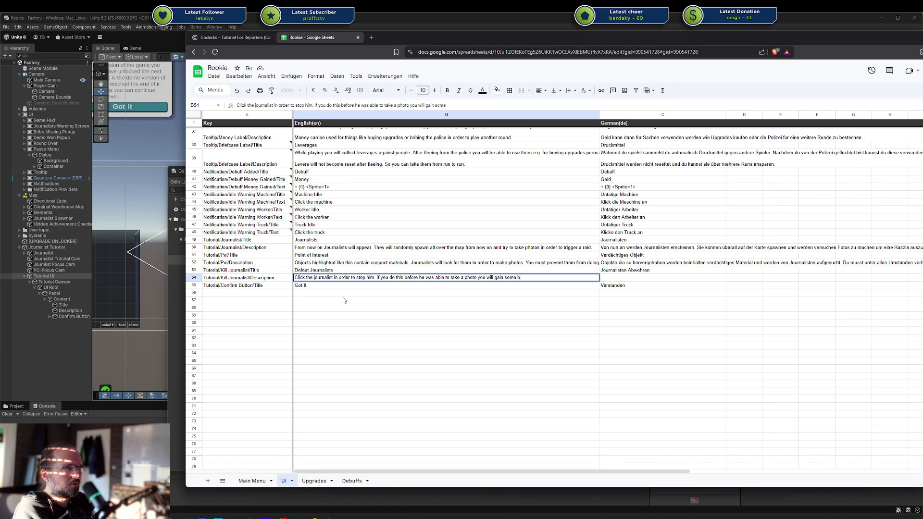
type("onus.")
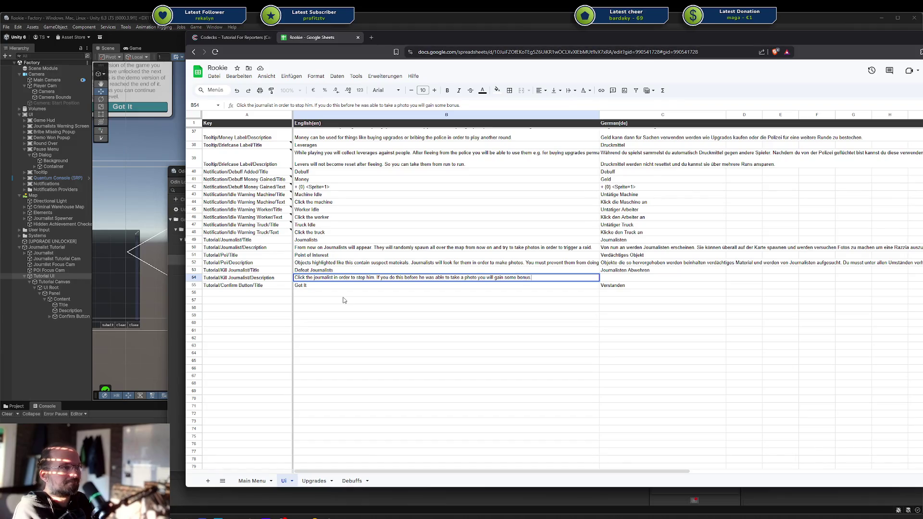
key("Tab")
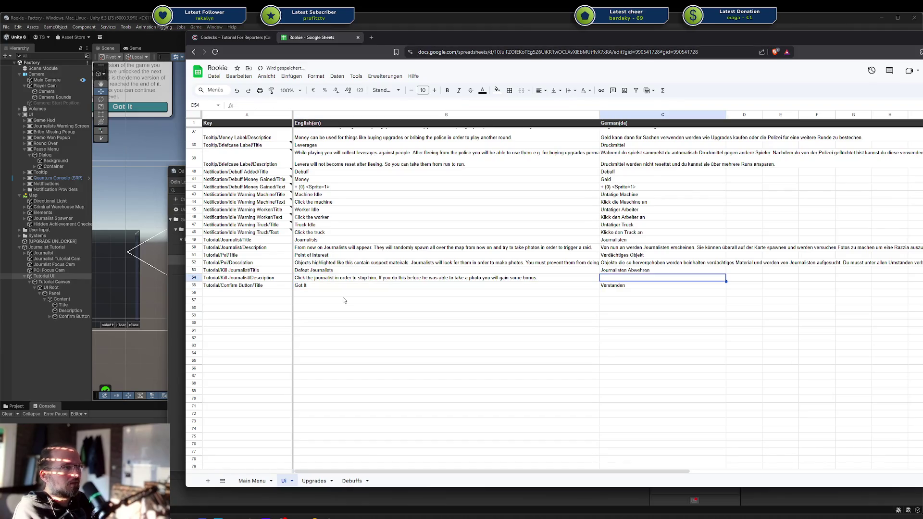
Write the German kill-journalist description in C54 about stopping him before his photo for a bonus.
type("Klick")
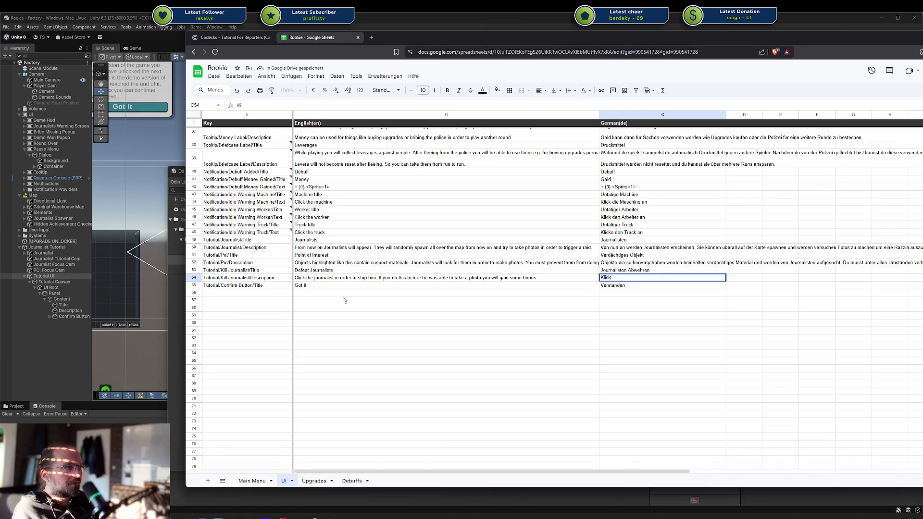
type("e den Journali")
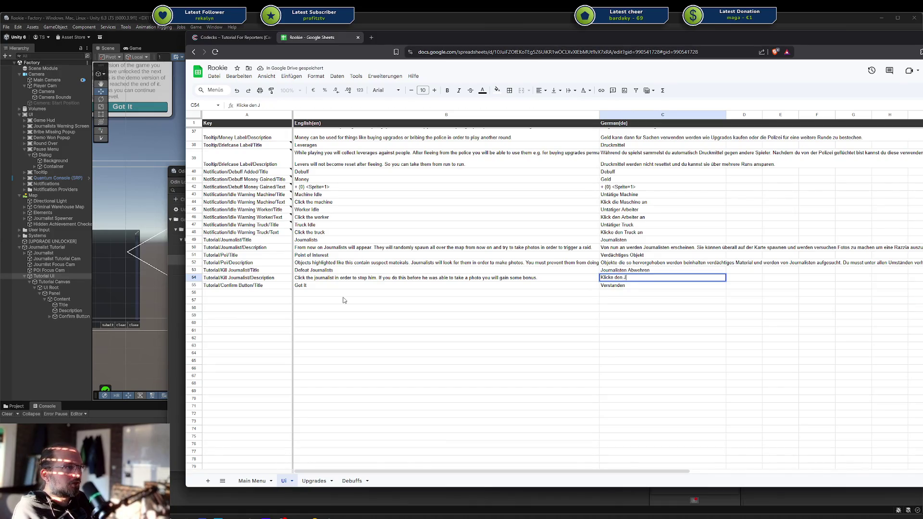
key("ctrl+BackSpace")
key("ctrl+BackSpace")
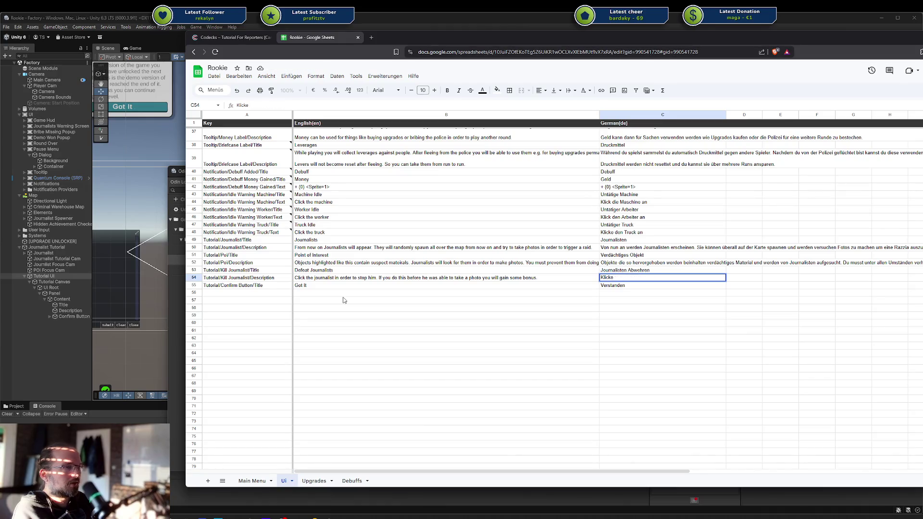
type(" auf den Journalisten um")
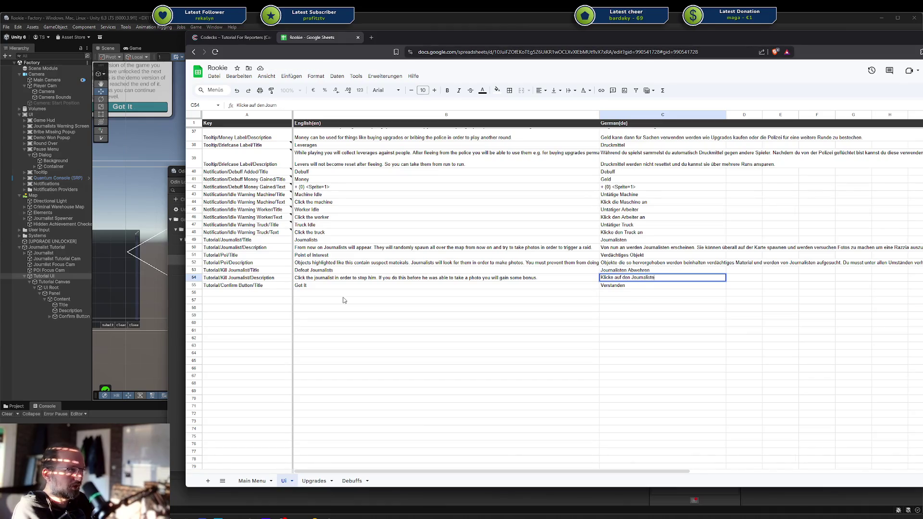
type(" ihn a")
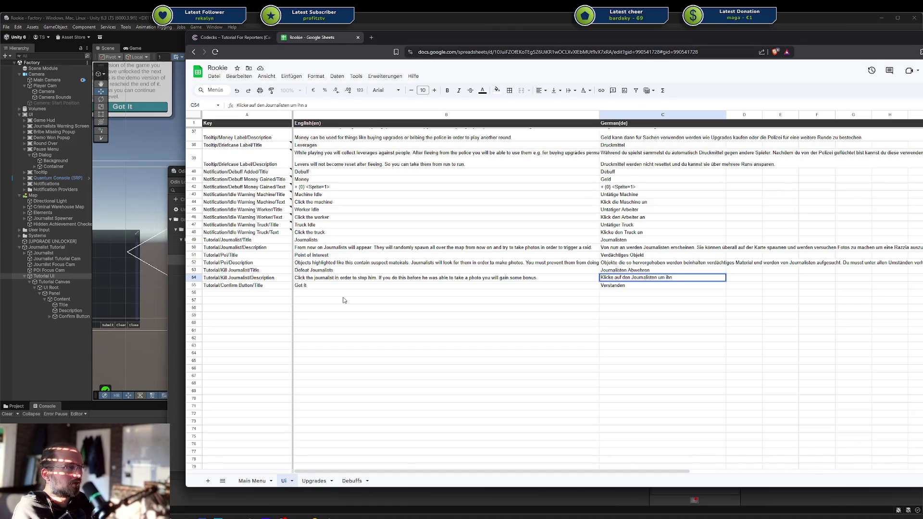
key("BackSpace")
type("zu stoppen. Wenn du")
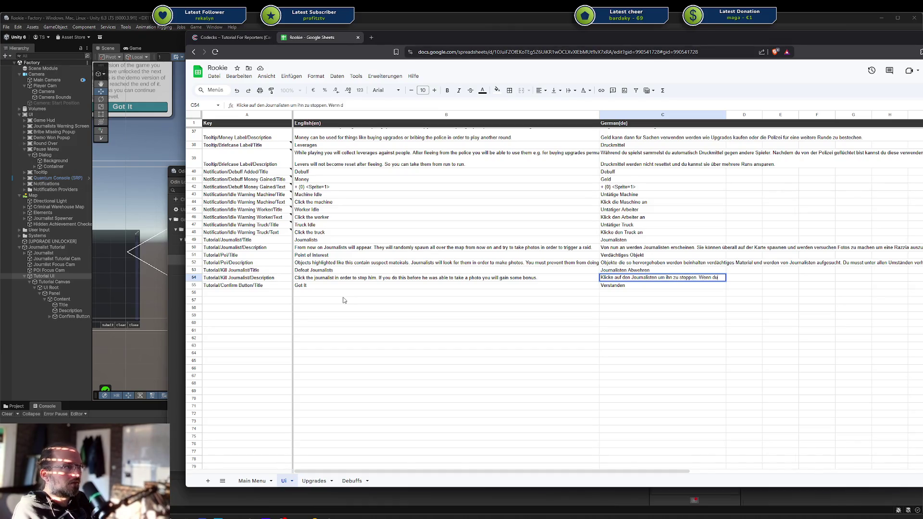
type(" das schaffst, bevor")
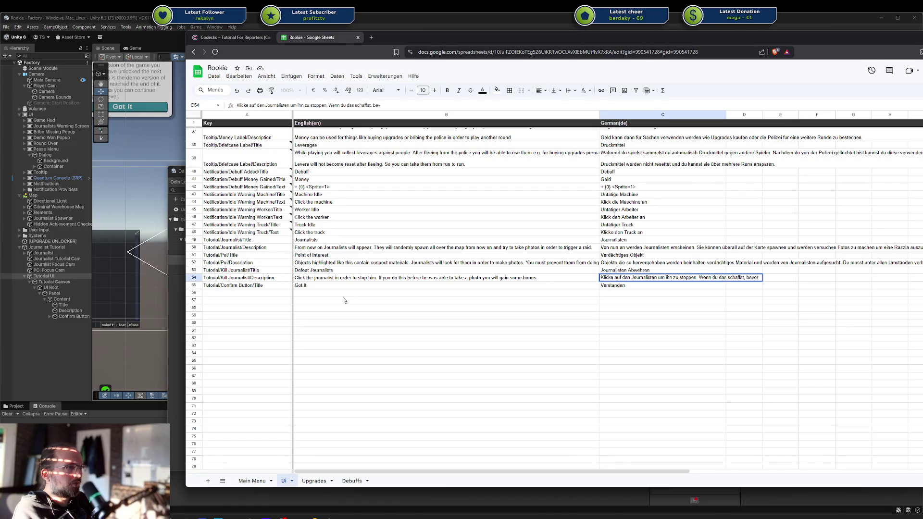
type(" er ein P")
type("Foto gemacht hat wirst du ei")
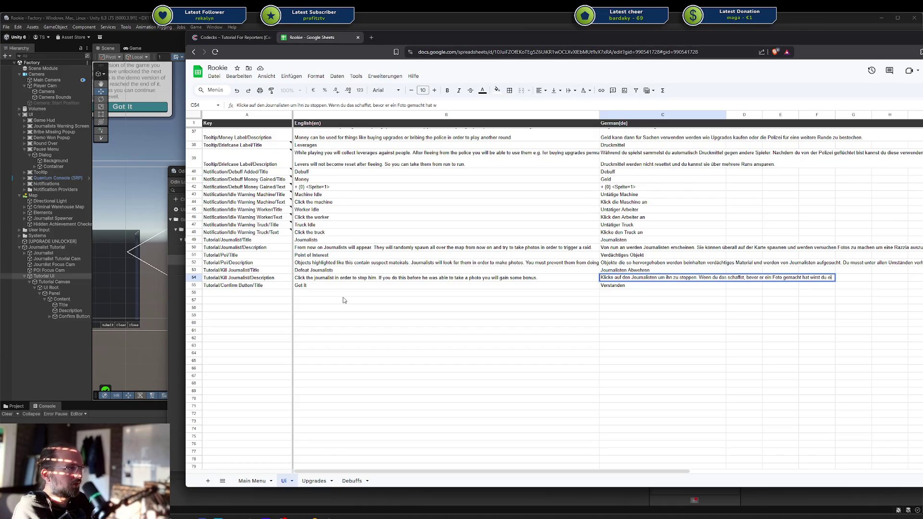
type("nen Bonus ge")
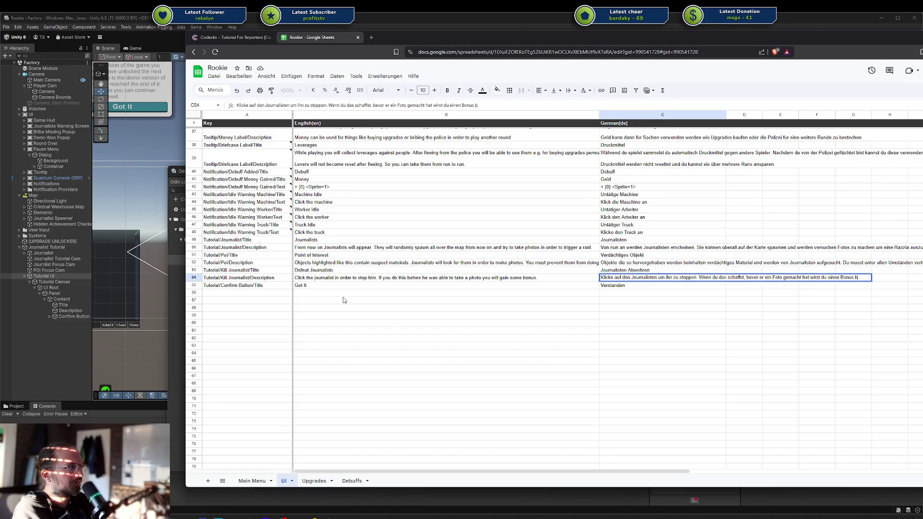
type("ekommen.")
key("Return")
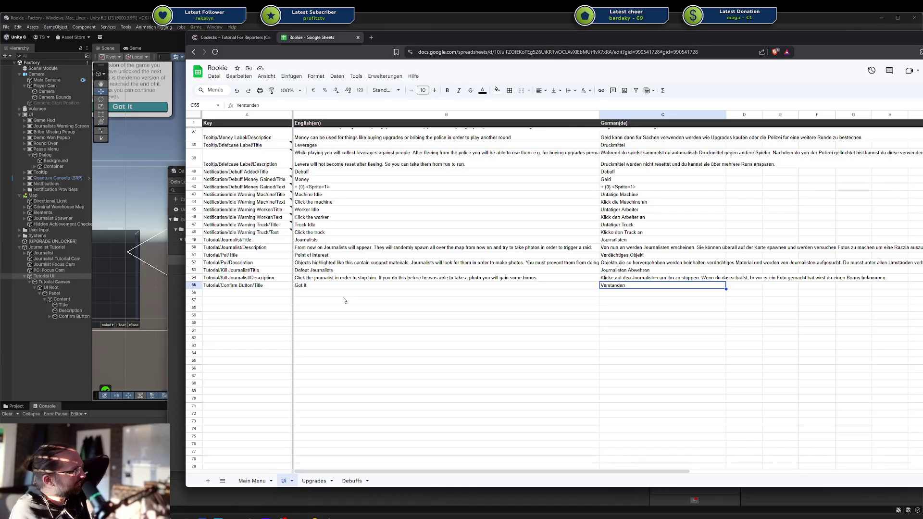
left_click(391, 294)
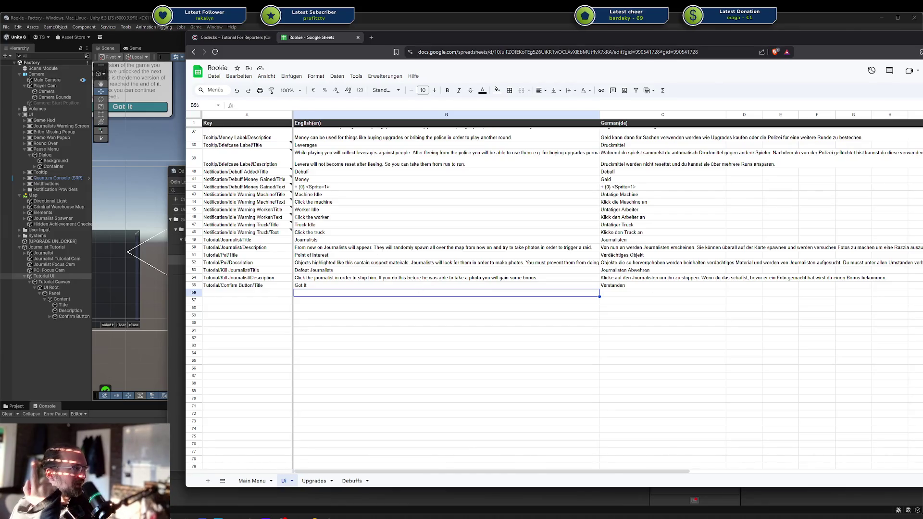
key("alt+Tab")
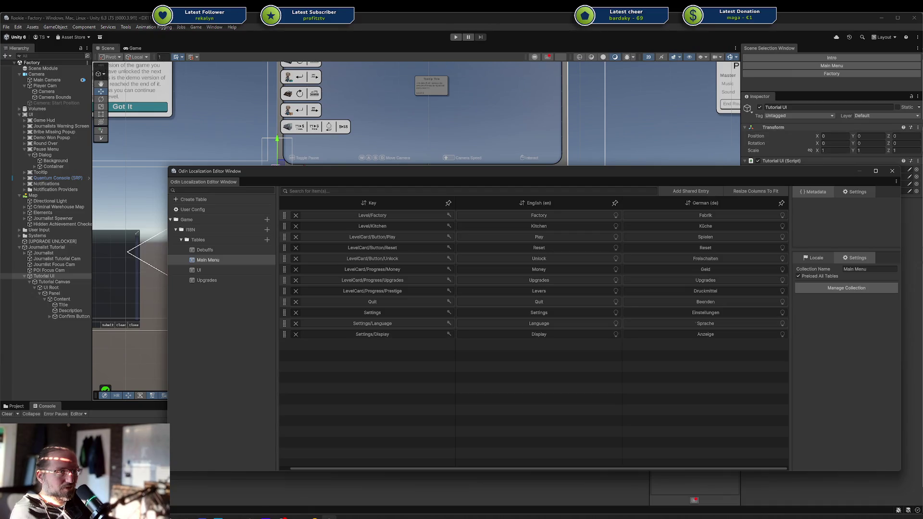
Select the UI table in Odin Localization Editor, open and close its collection settings, then reselect it.
key("alt+Tab")
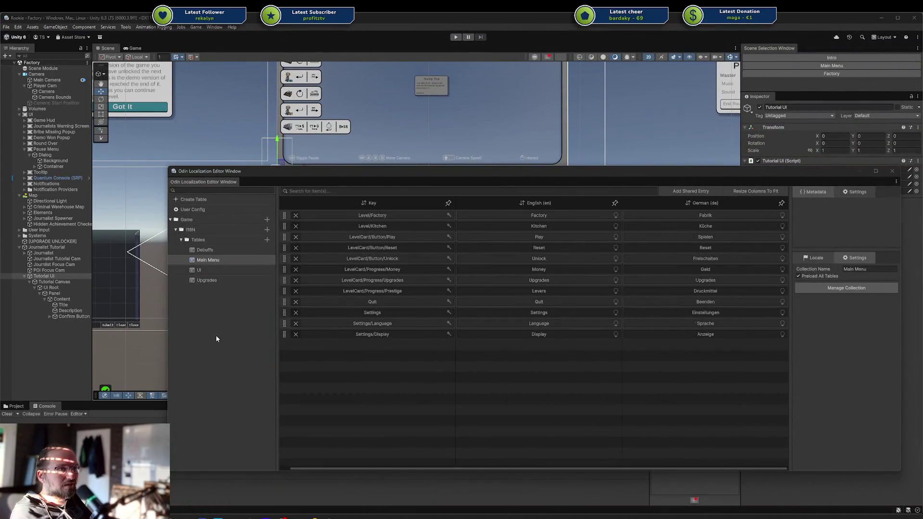
left_click(207, 270)
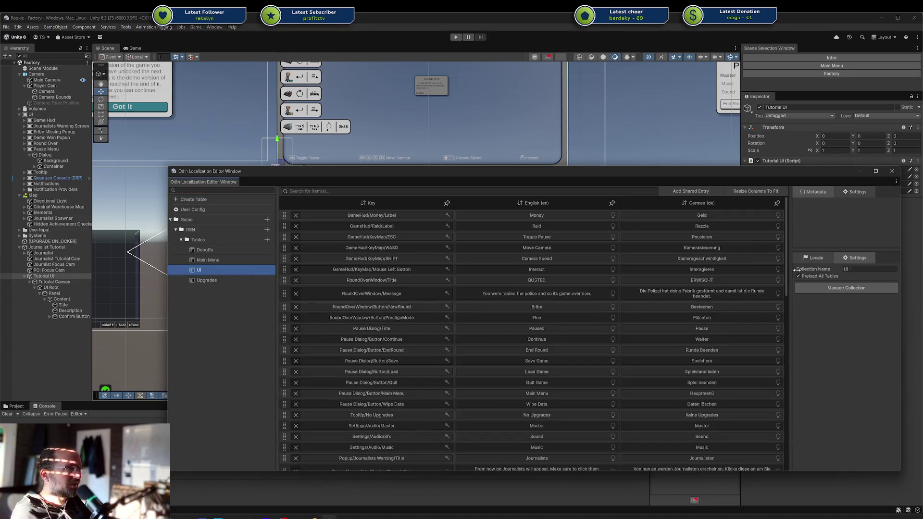
left_click(830, 288)
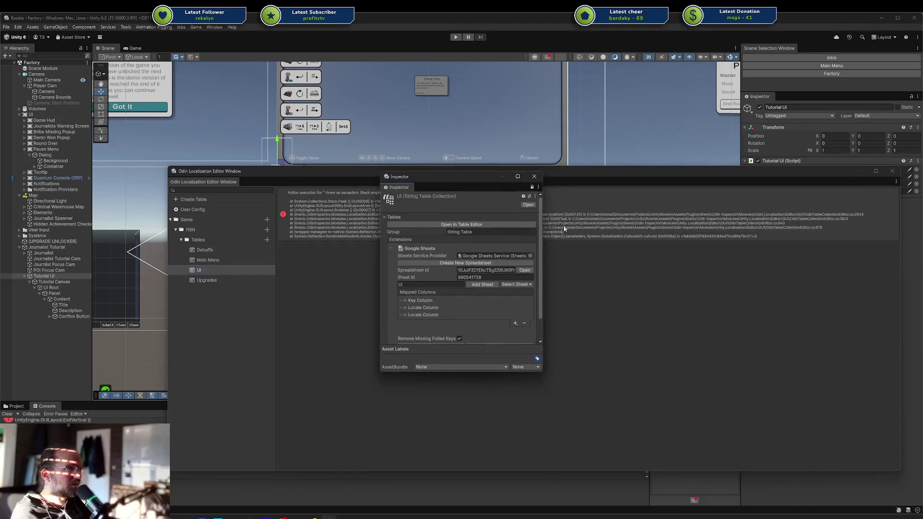
left_click(534, 177)
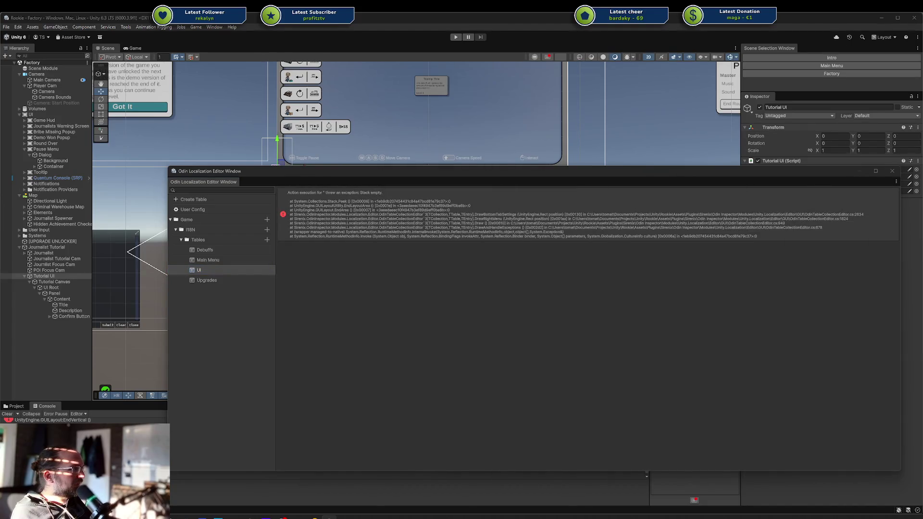
left_click(214, 270)
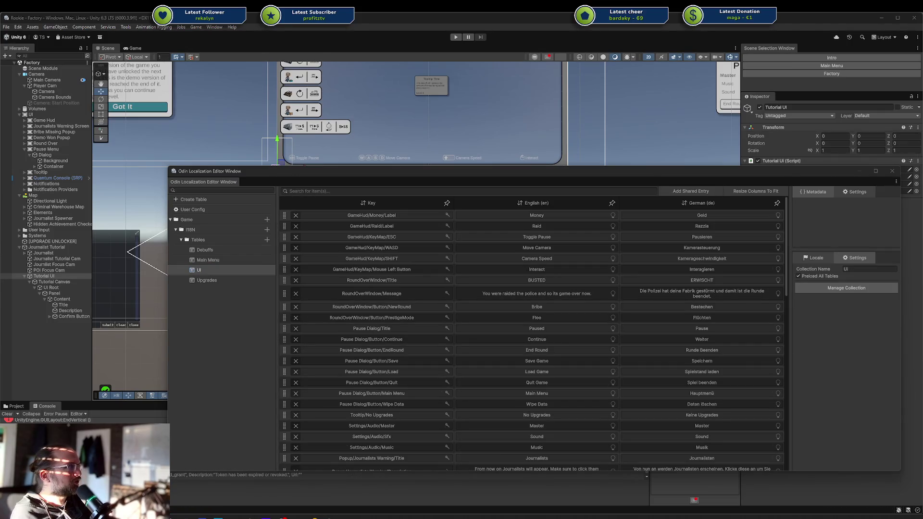
key("alt+Tab")
left_click(644, 309)
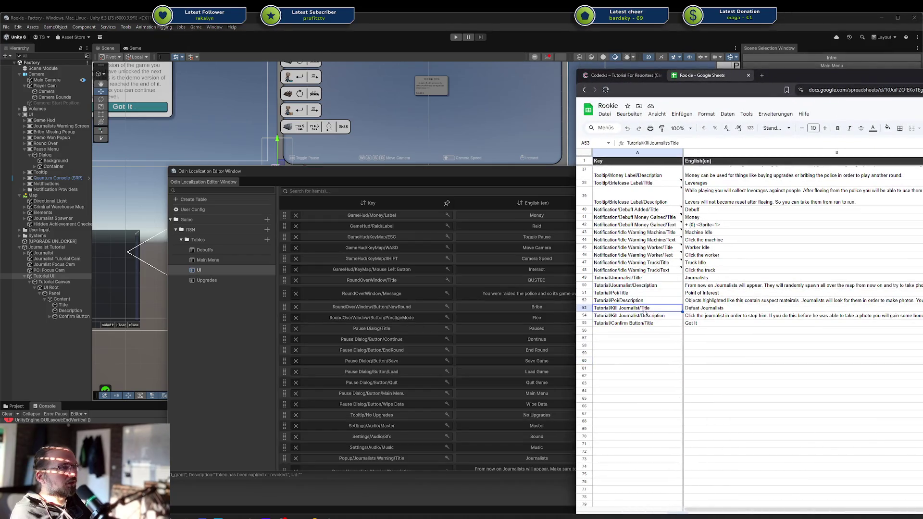
scroll(814, 207, "up", 3)
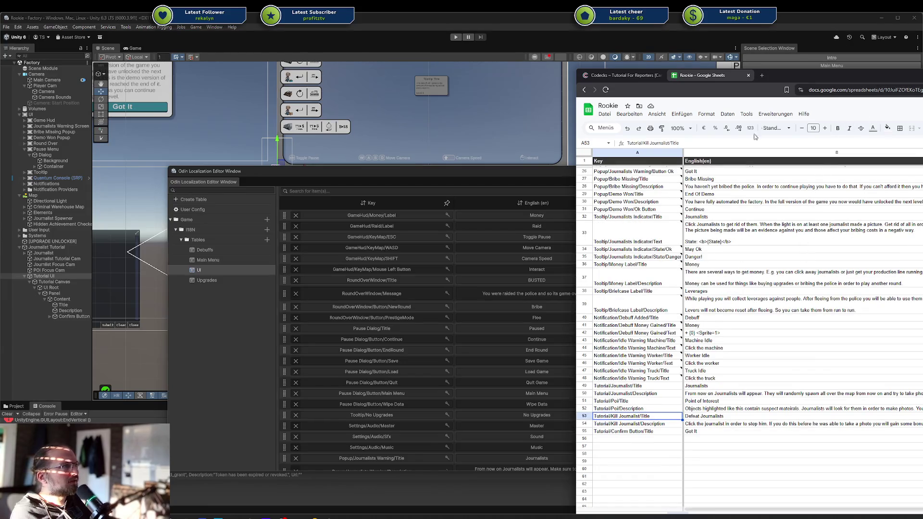
mouse_move(784, 76)
left_mouse_down()
mouse_move(758, 67)
mouse_move(812, 32)
mouse_move(817, 0)
left_mouse_up()
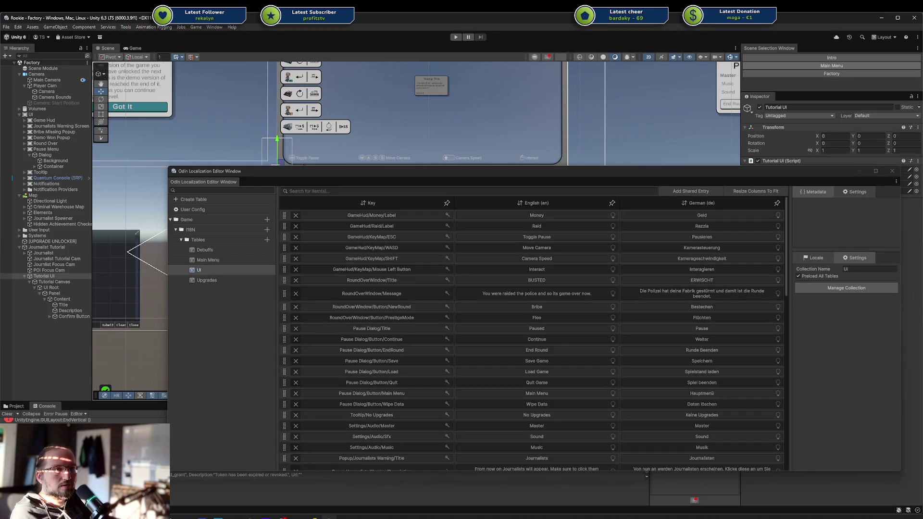
Clear the expired-token GUI error from the Unity console.
left_click(12, 416)
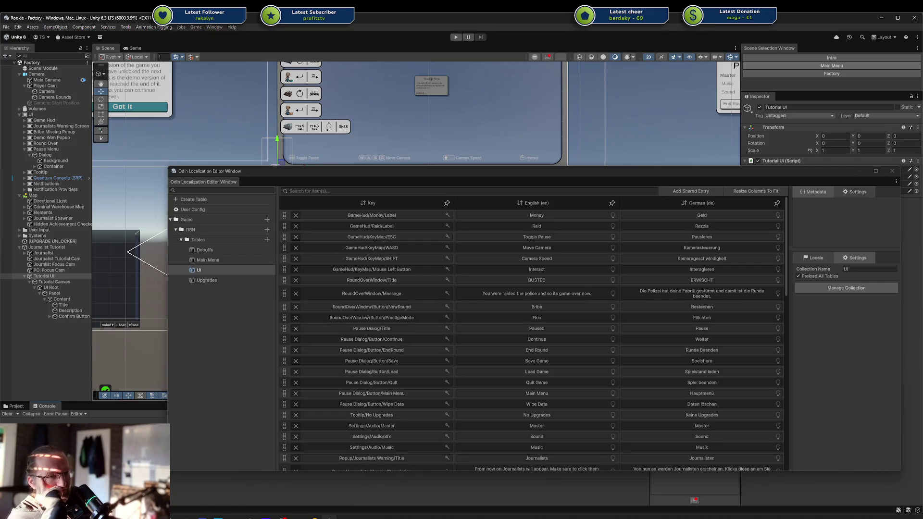
left_click(294, 517)
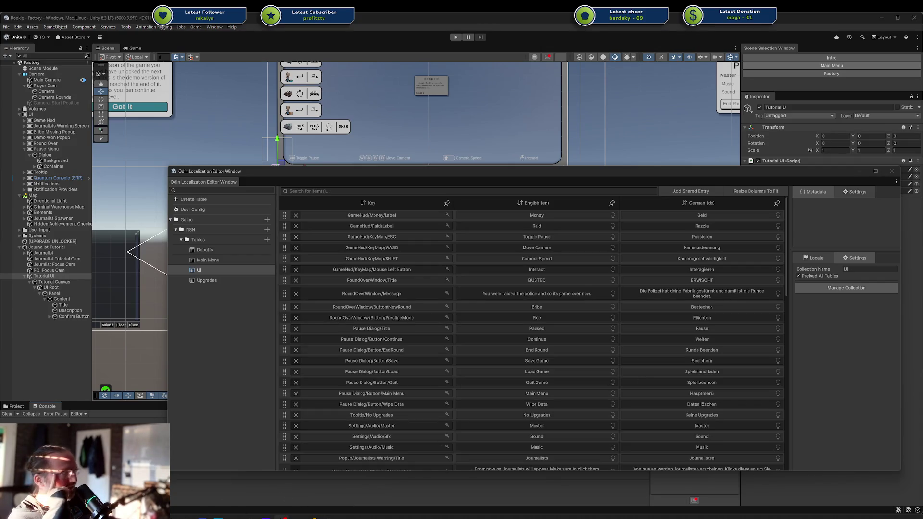
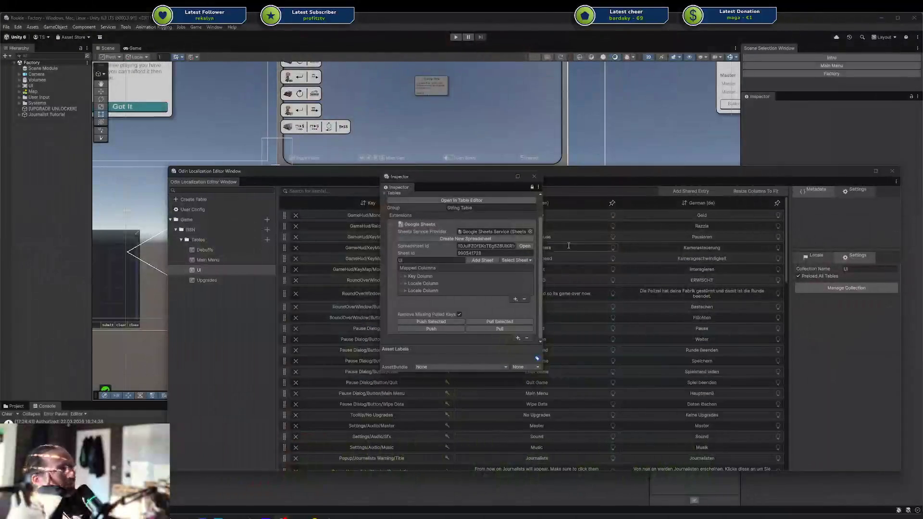
Close the floating Inspector and move the Odin Localization window off screen.
left_click(534, 176)
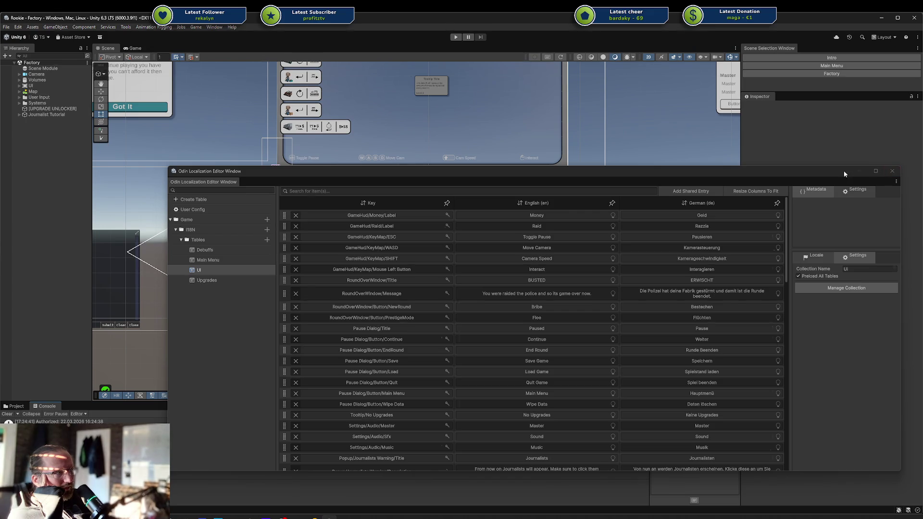
left_click_drag(766, 173, 922, 141)
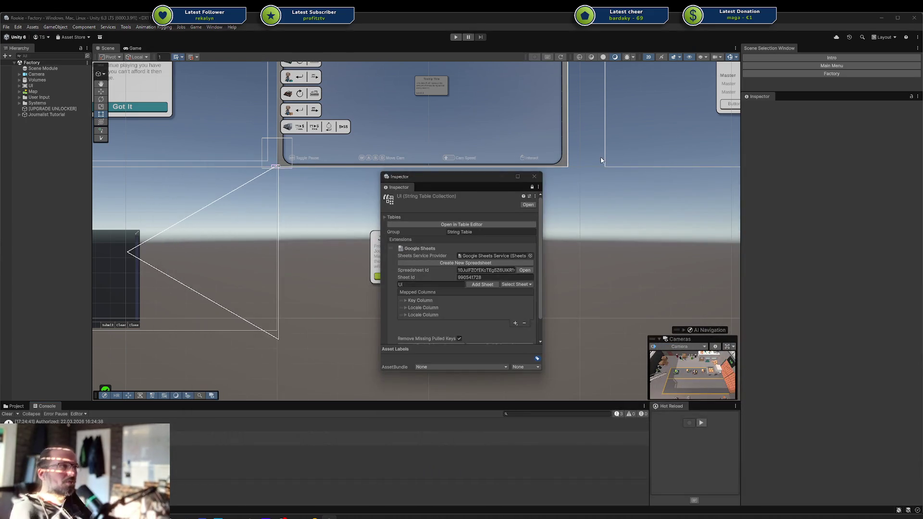
left_click(533, 176)
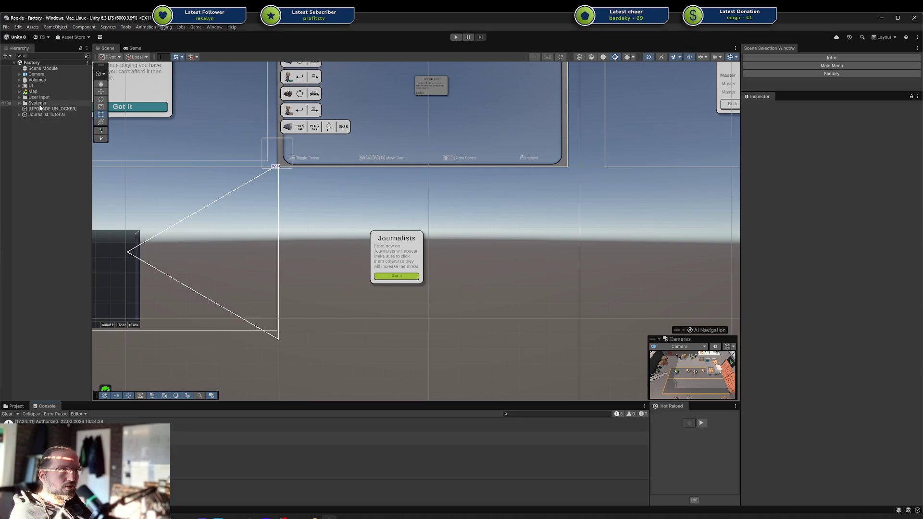
Expand Journalist Tutorial, select Tutorial UI, and bring up JournalistTutorial.cs in Rider.
left_click(20, 114)
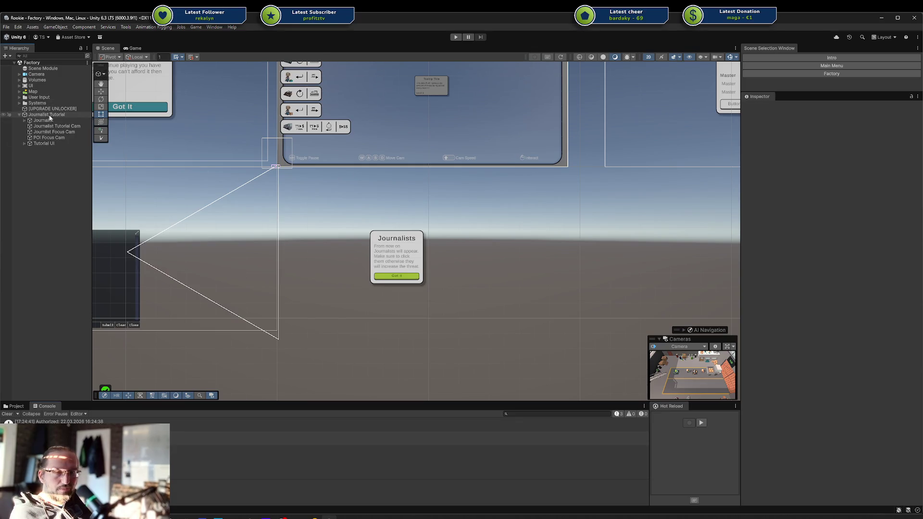
left_click(49, 143)
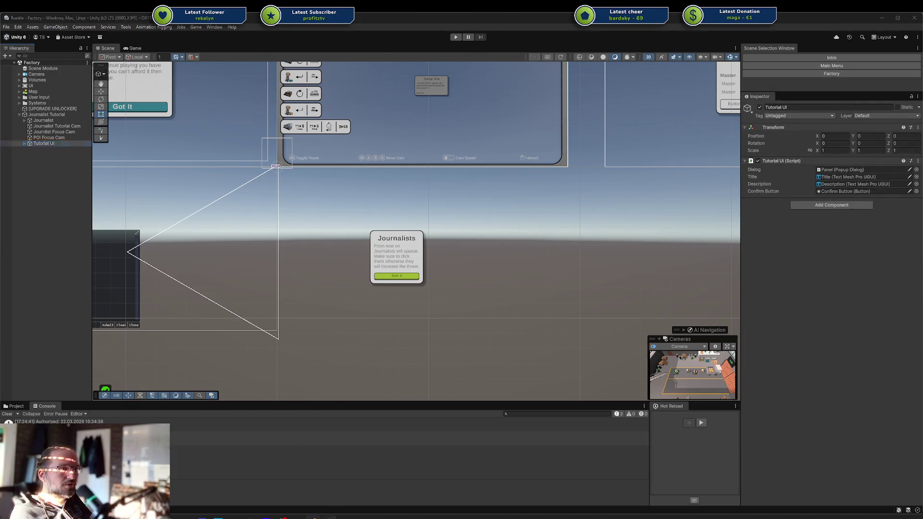
key("alt+Tab")
left_click(370, 309)
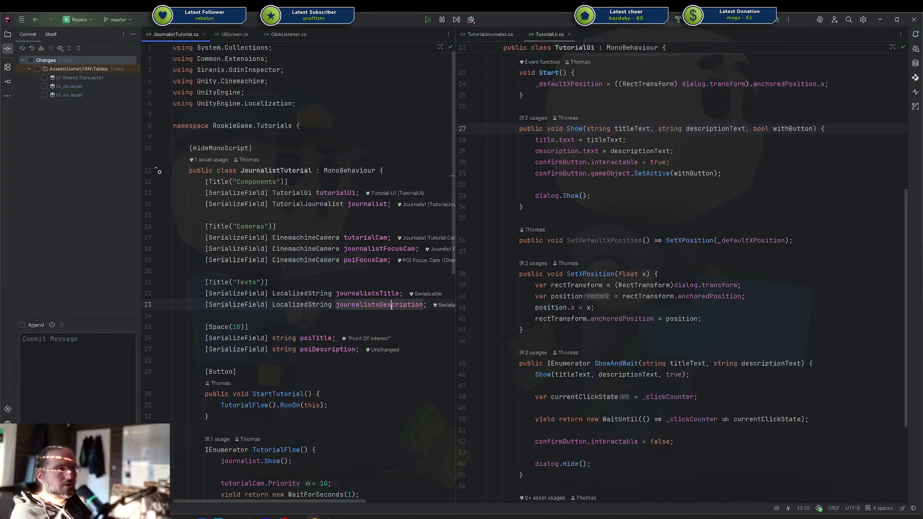
Change the poiTitle and poiDescription fields from string to LocalizedString.
key("End")
key("shift+Up")
key("Home")
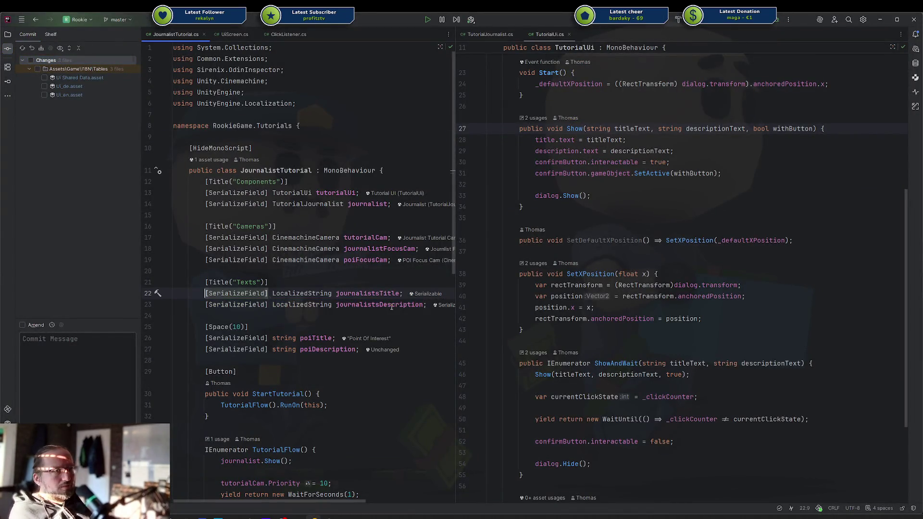
left_click_drag(204, 293, 326, 308)
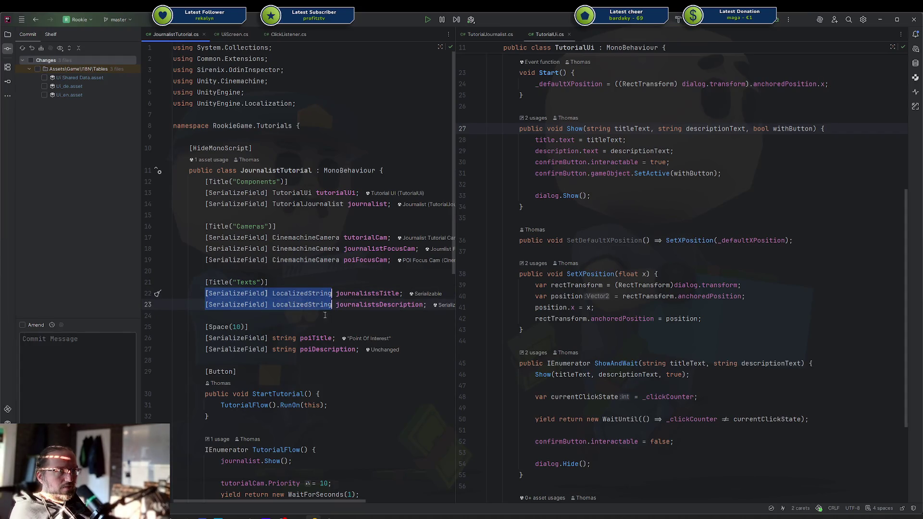
left_click_drag(206, 338, 294, 350)
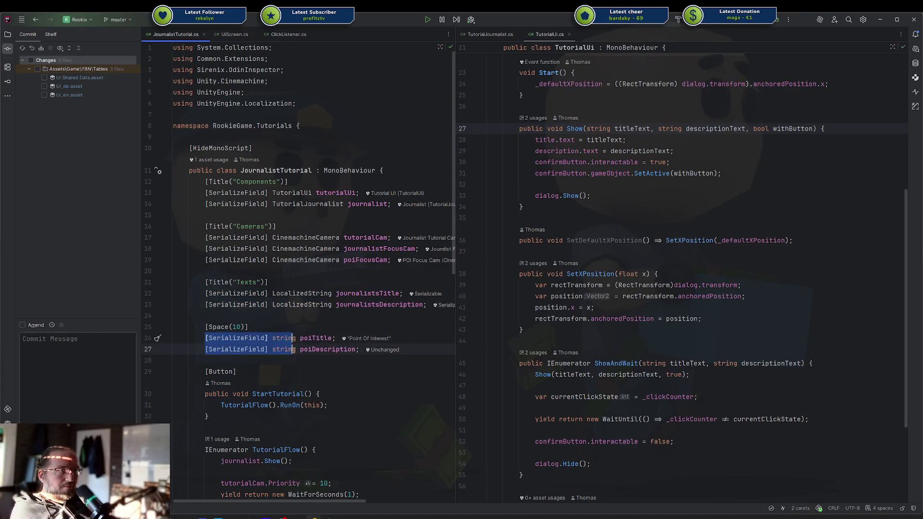
type("LocalizedString")
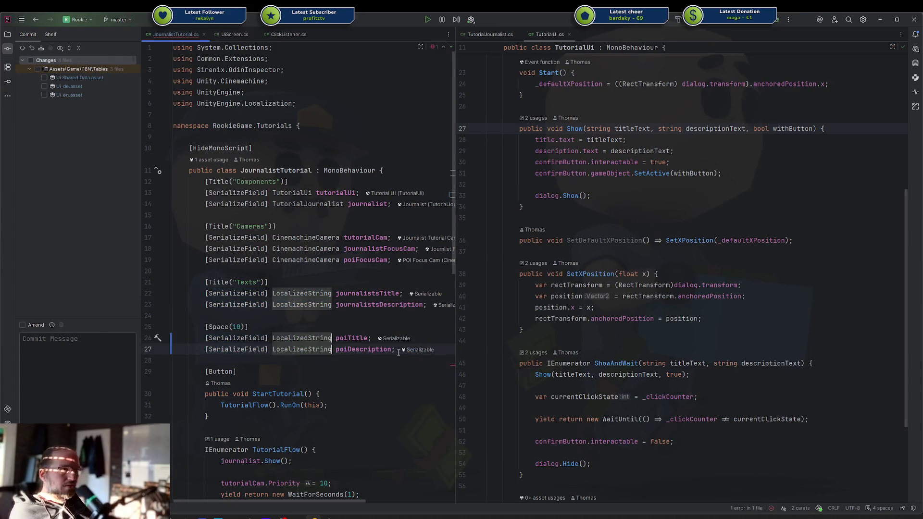
Duplicate the POI field block and rename the copies defeatJournalistTitle and defeatJournalistDescription.
left_click_drag(397, 349, 244, 317)
key("ctrl+d")
key("Left")
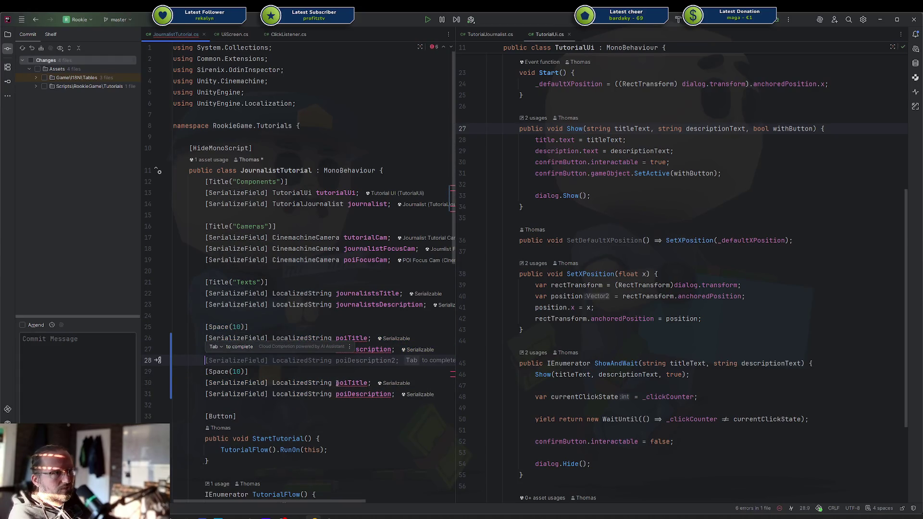
left_click_drag(336, 383, 343, 391)
type("defae")
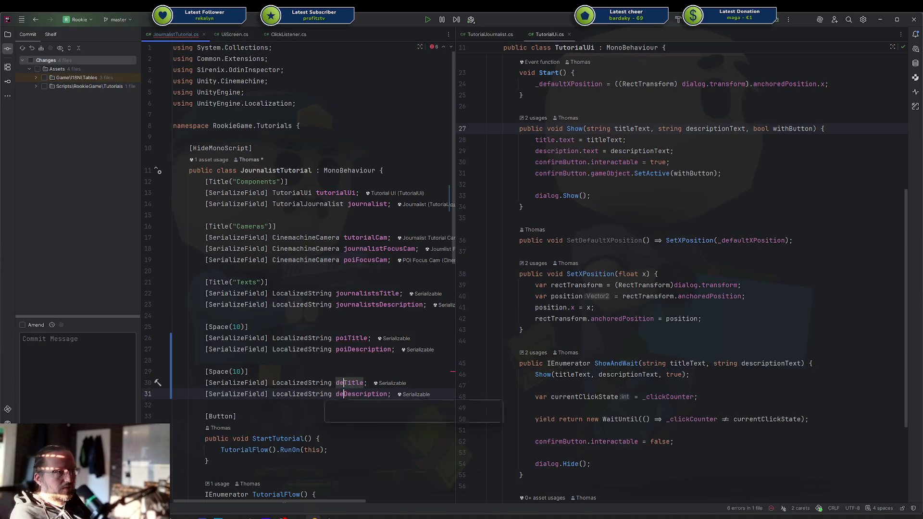
key("BackSpace")
key("BackSpace")
type("eatJournlist")
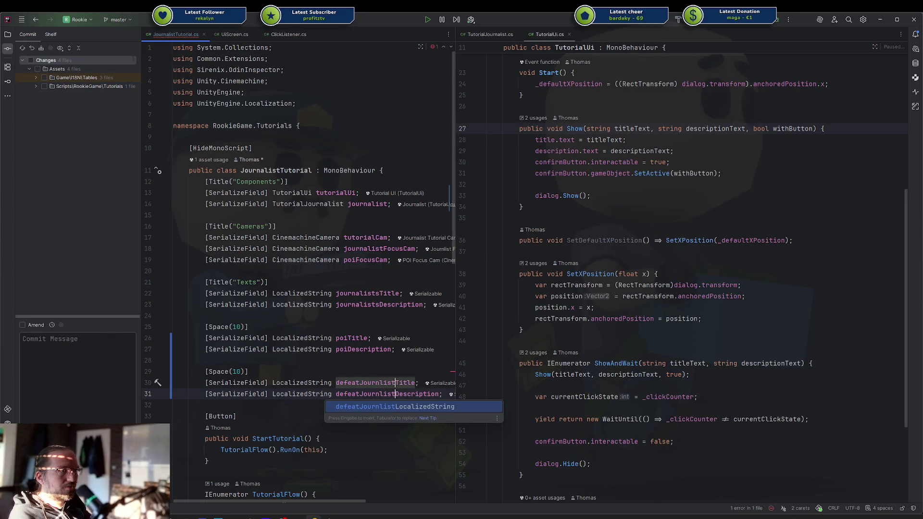
key("Left")
key("Left")
key("Left")
type("a")
key("Right")
key("Right")
key("Right")
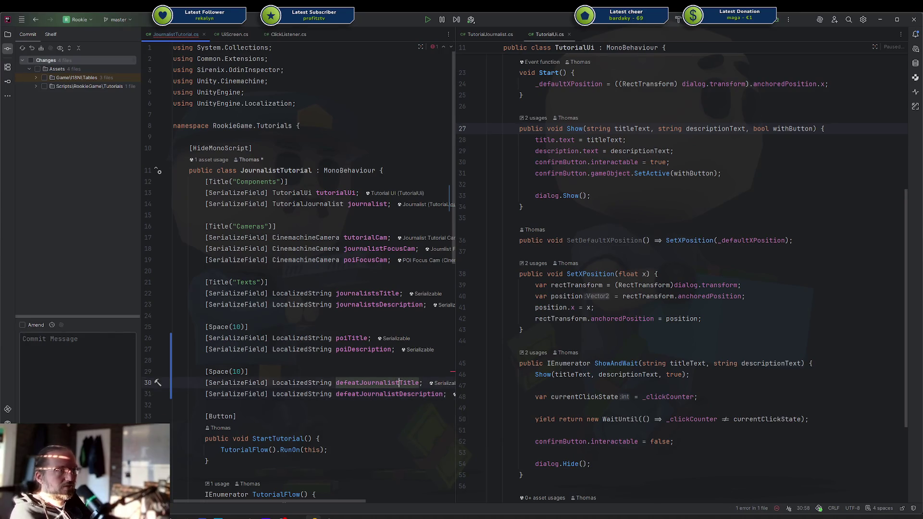
scroll(318, 340, "down", 10)
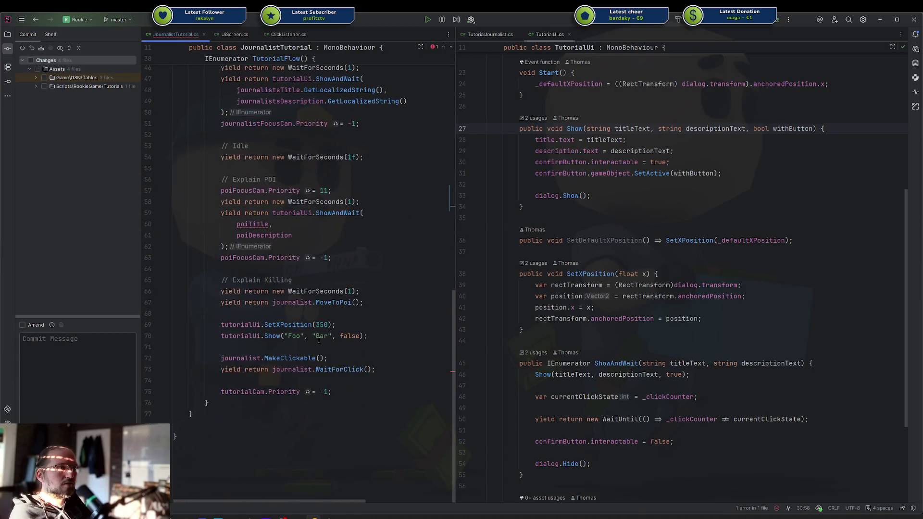
Append .GetLocalizedString() to the poiTitle and poiDescription arguments.
type(".")
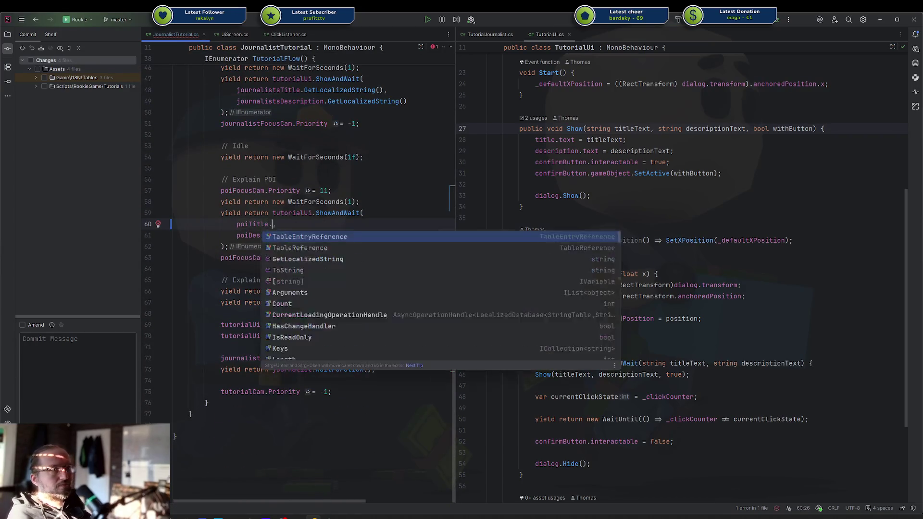
key("Return")
left_click(295, 235)
type(".getl")
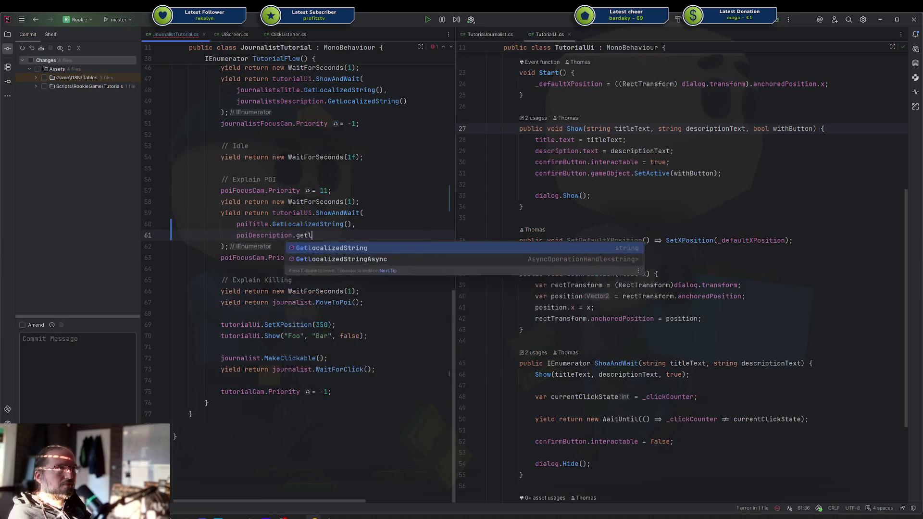
key("Return")
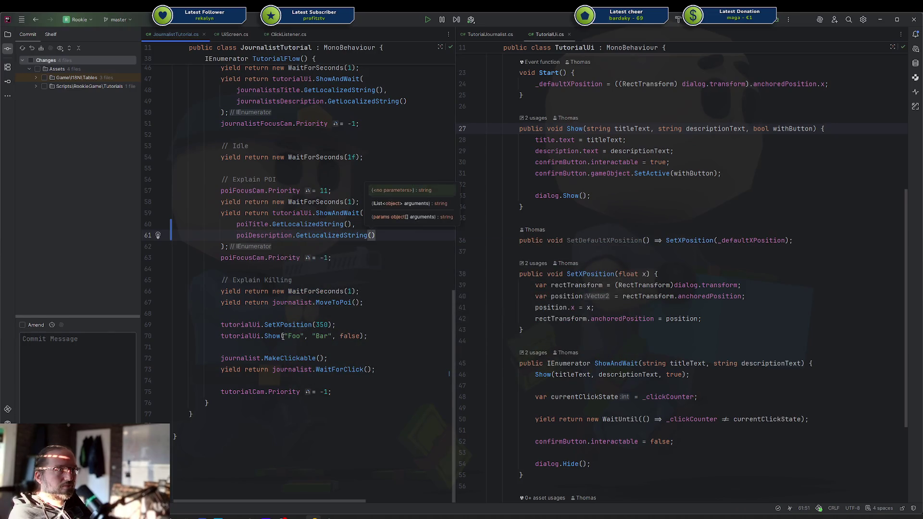
Split the Show call's arguments, including false and the closing parenthesis, onto separate lines.
left_click(282, 336)
key("Return")
key("Right")
key("Return")
key("Right")
key("Right")
key("Right")
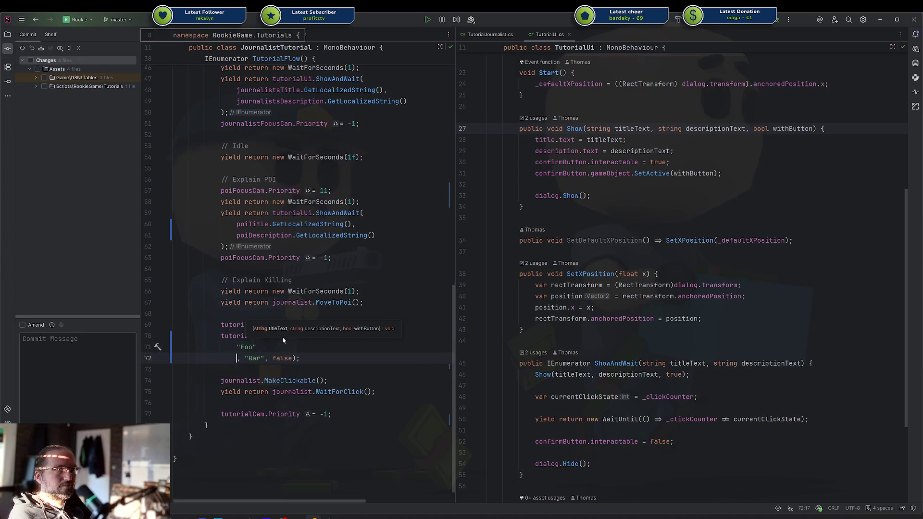
key("Left")
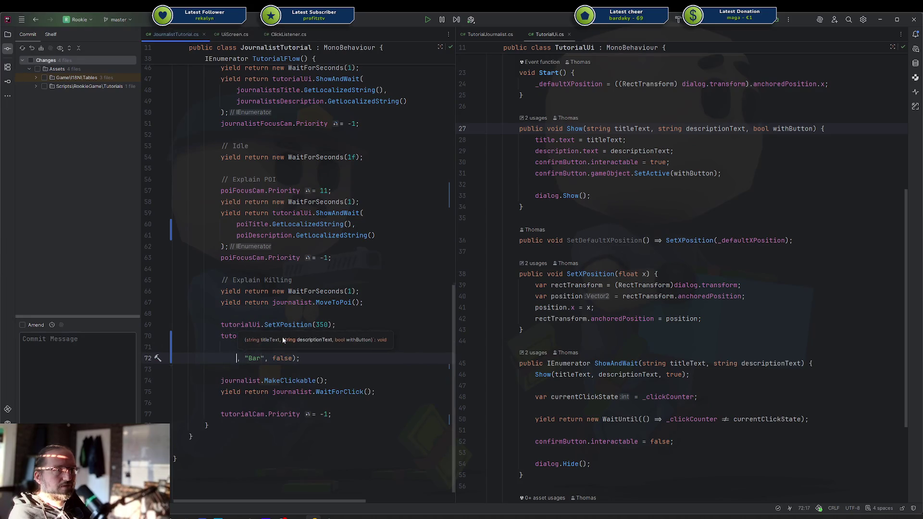
key("BackSpace")
key("BackSpace")
key("BackSpace")
key("Return")
key("Right")
key("Right")
key("Right")
key("Right")
key("Right")
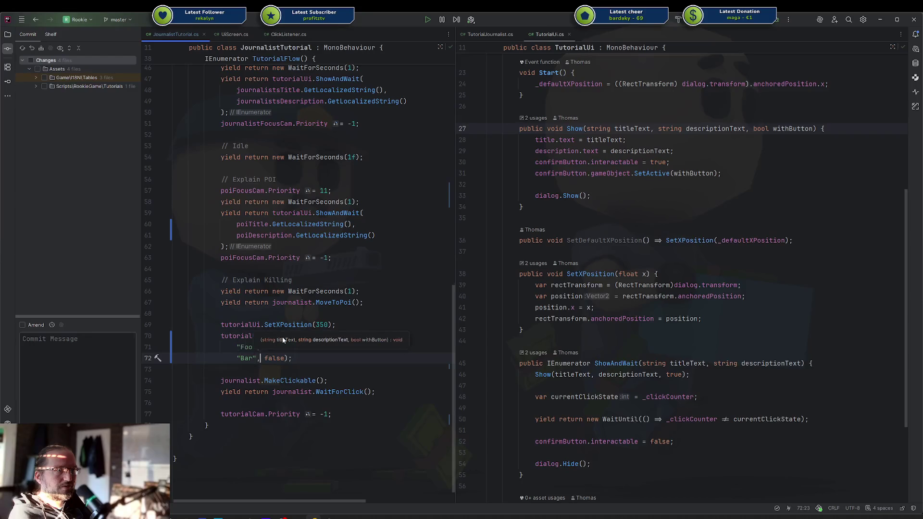
key("Return")
key("Right")
key("Right")
key("Right")
key("Return")
key("BackSpace")
key("Up")
key("Up")
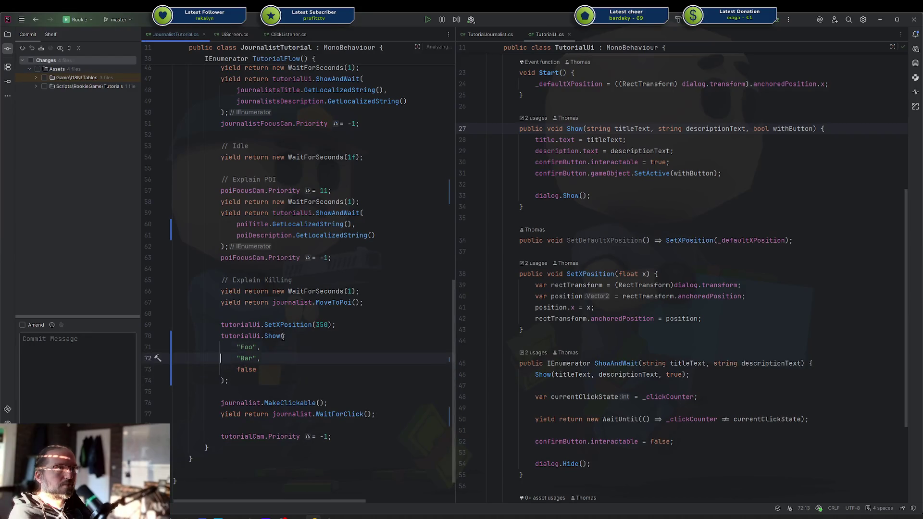
Replace "Foo" and "Bar" with defeatJournalistTitle and defeatJournalistDescription .GetLocalizedString().
type("defa")
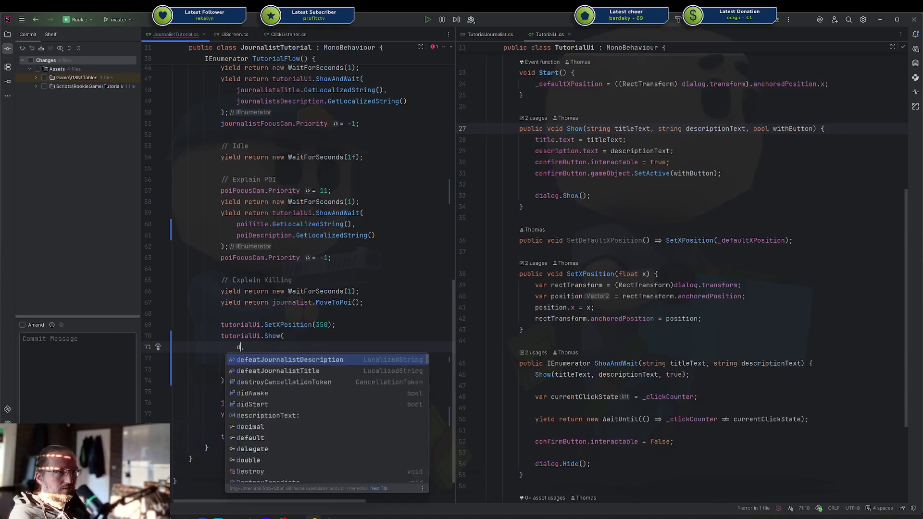
type("j")
key("Return")
type(".")
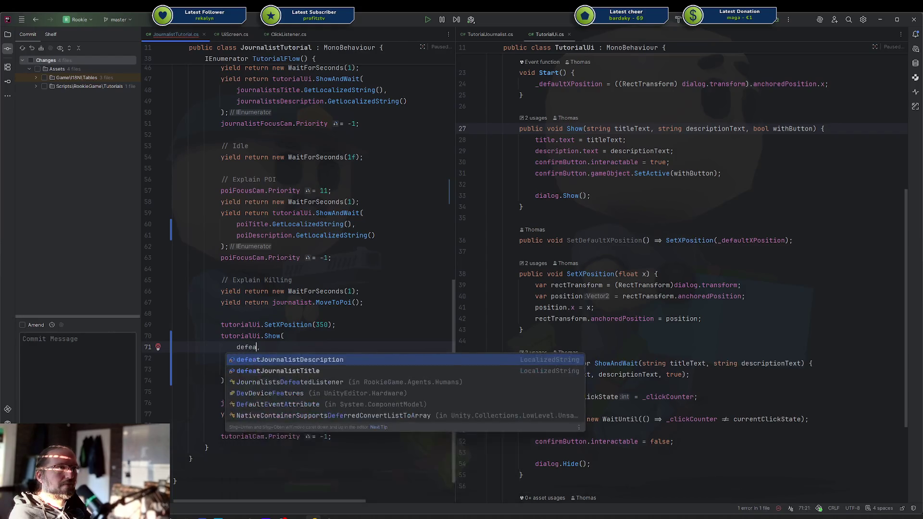
key("Tab")
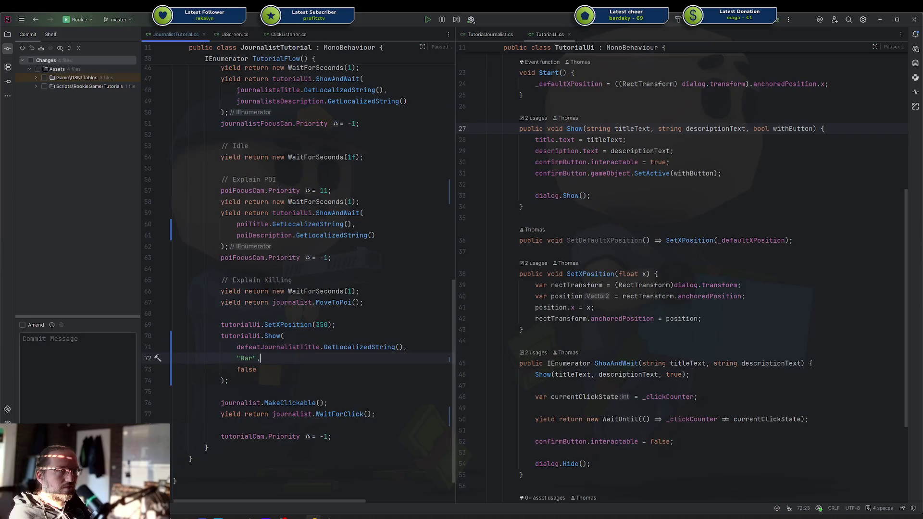
type("de")
key("Down")
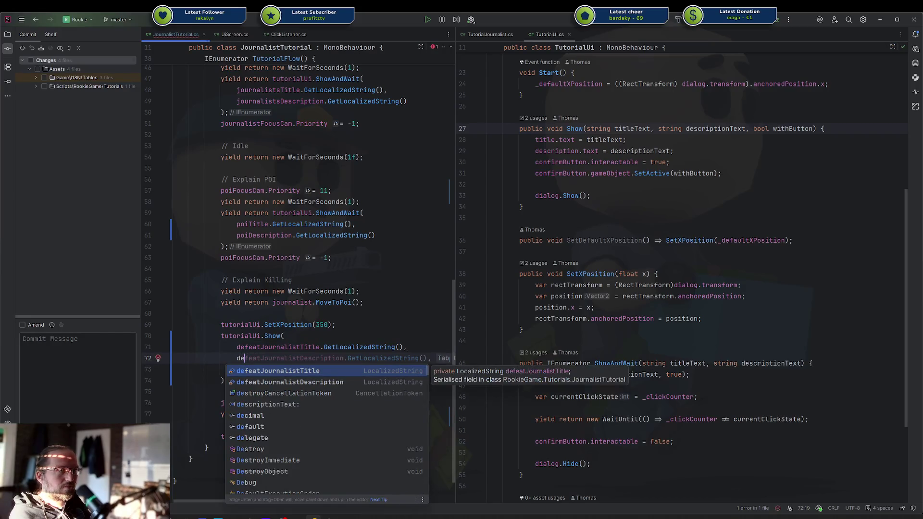
key("Return")
scroll(284, 408, "up", 15)
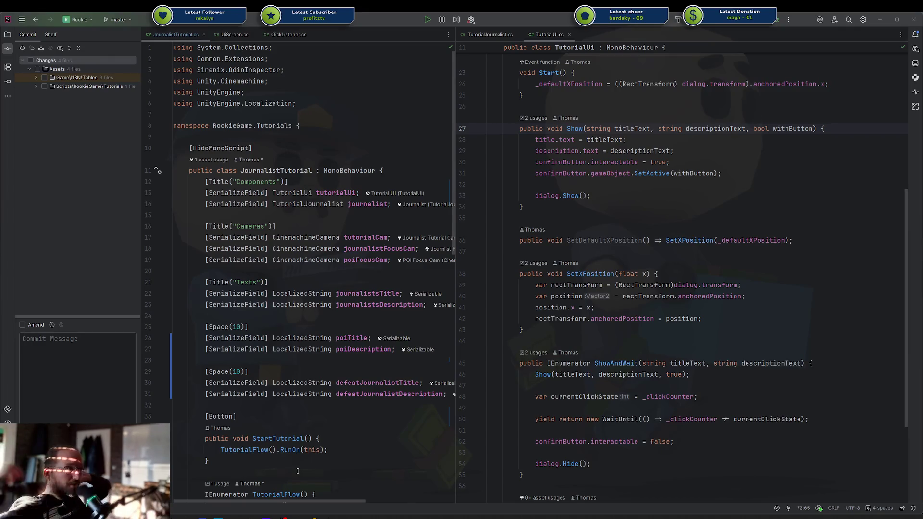
key("alt+Tab")
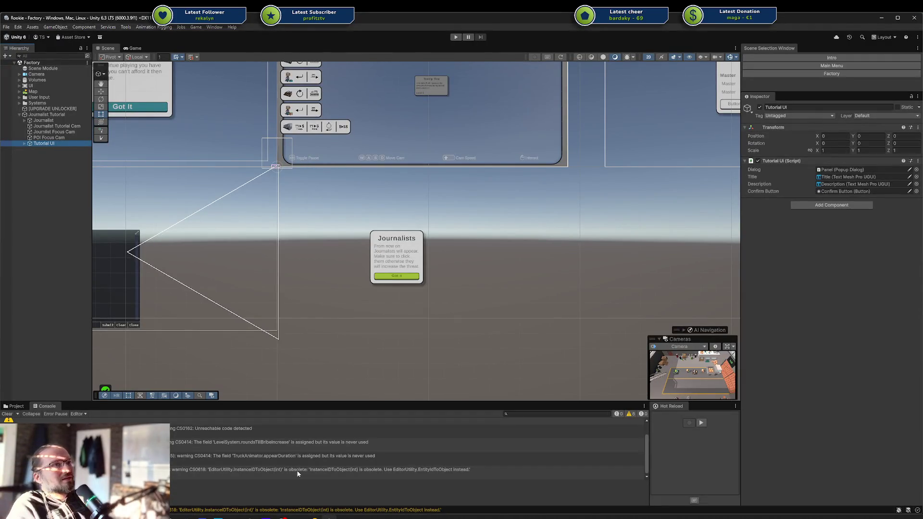
Assign UI/Tutorial/Journalist/Title and Description to the Journalists Title and Description fields.
left_click(47, 114)
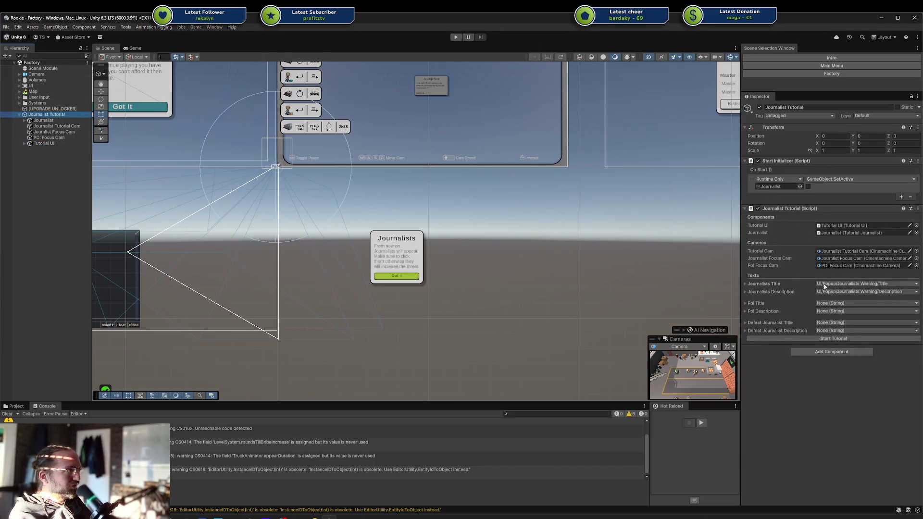
left_click(838, 304)
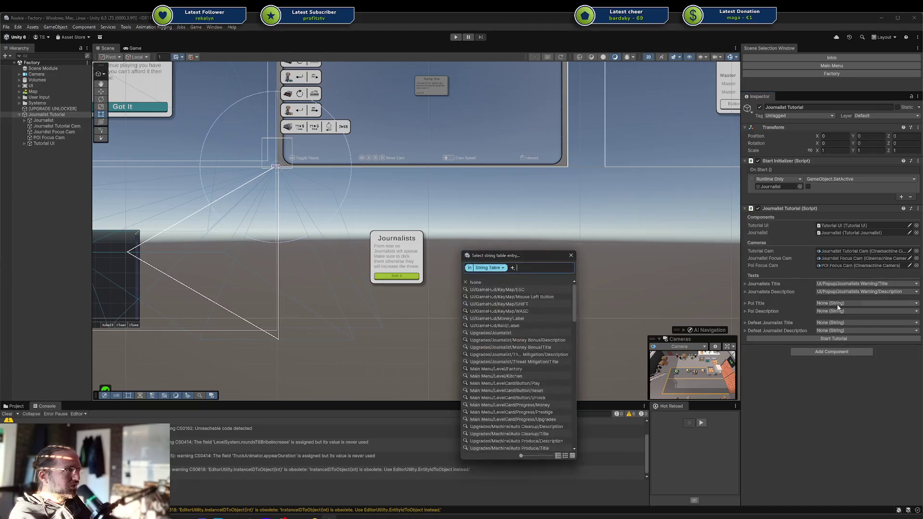
type("tu")
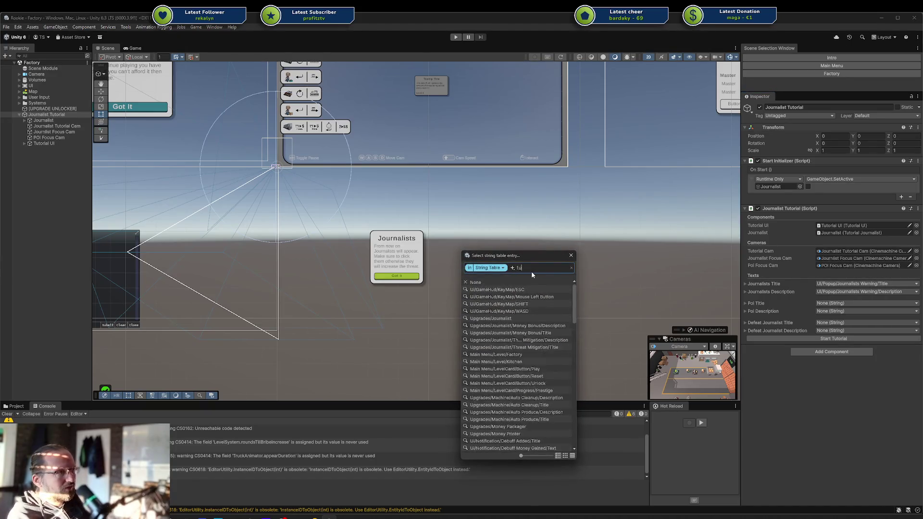
type("torial title")
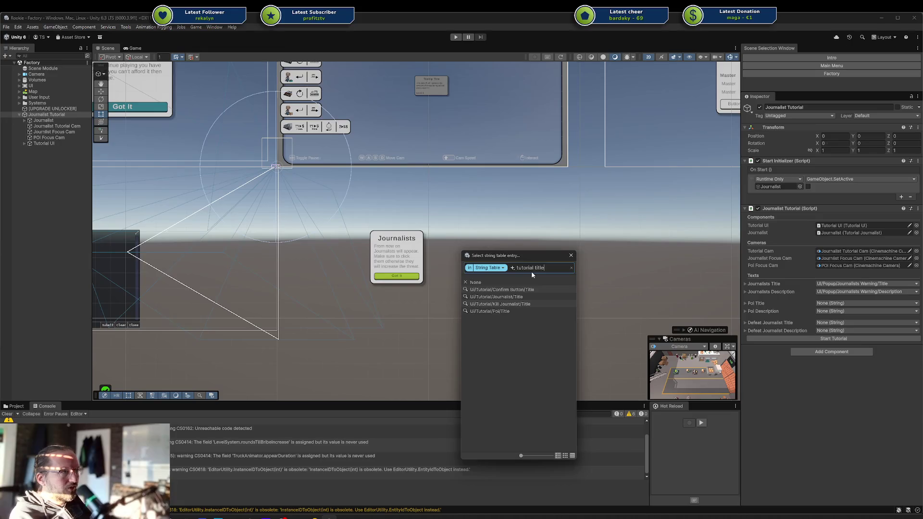
key("Down")
key("Down")
key("Down")
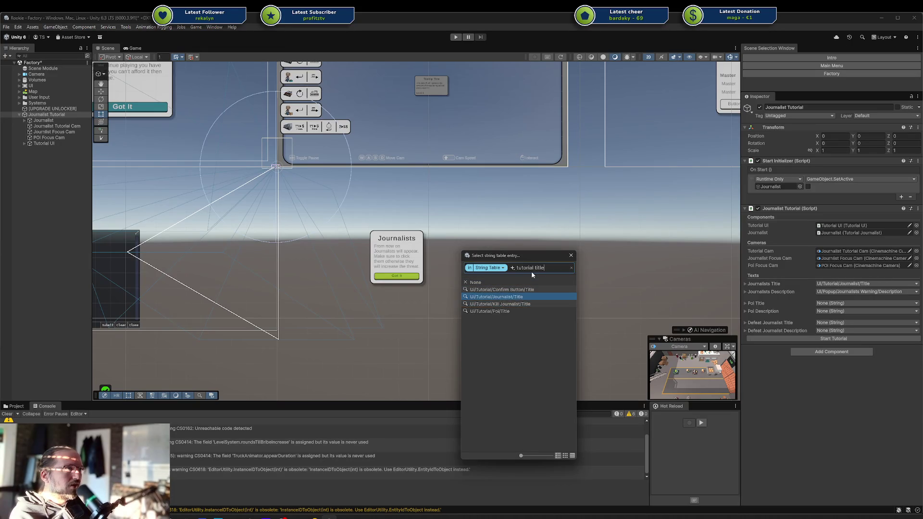
key("Up")
key("Return")
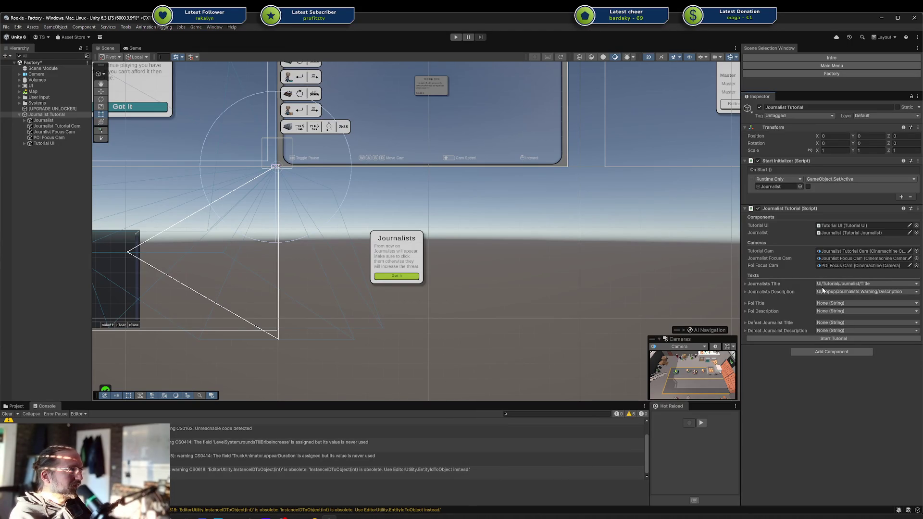
left_click(879, 292)
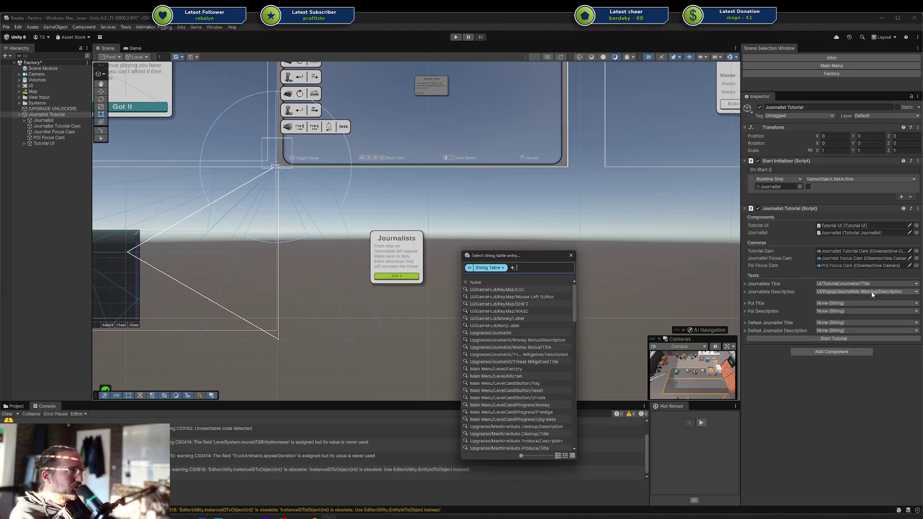
type("tutoria")
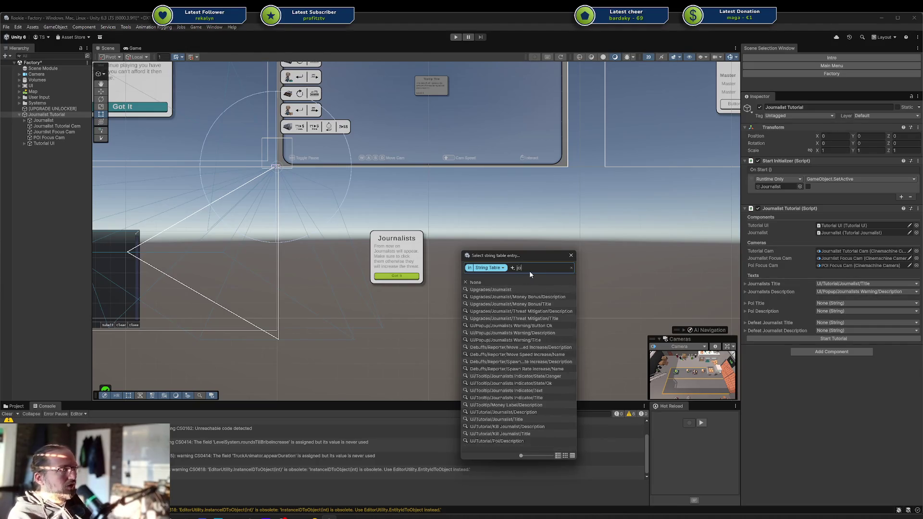
type("l jour desc")
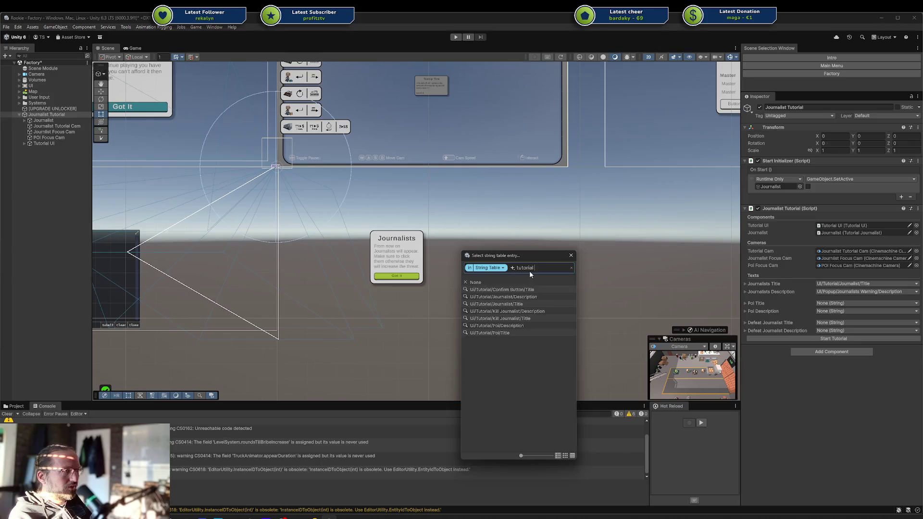
key("Down")
key("Down")
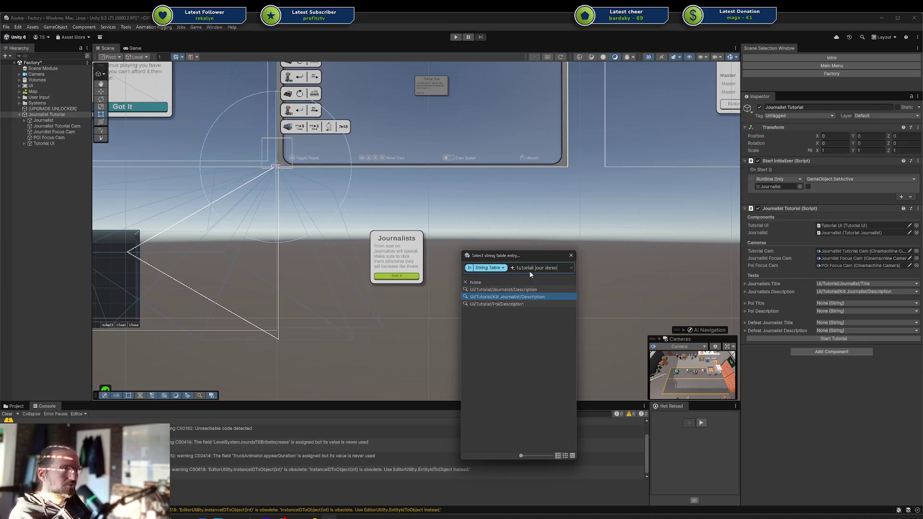
key("Up")
key("Return")
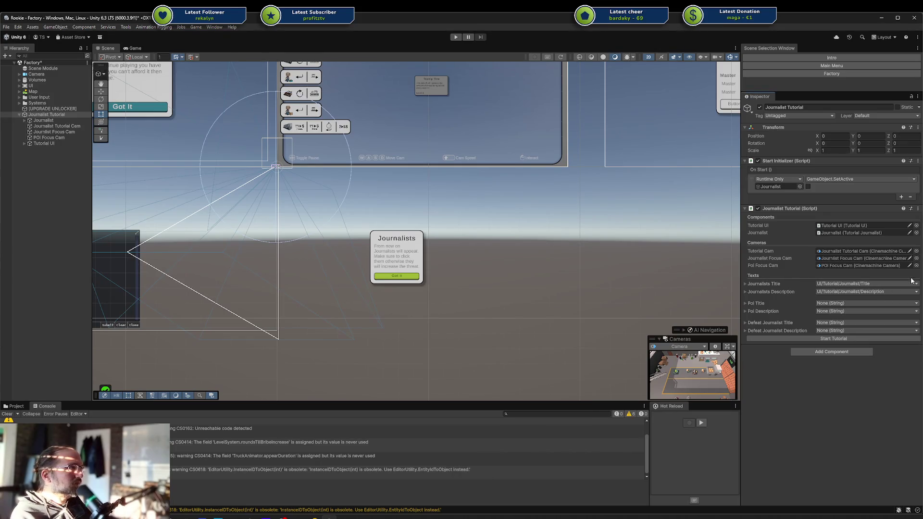
Assign UI/Tutorial/Poi/Title and Description to the Poi Title and Description fields.
left_click(862, 303)
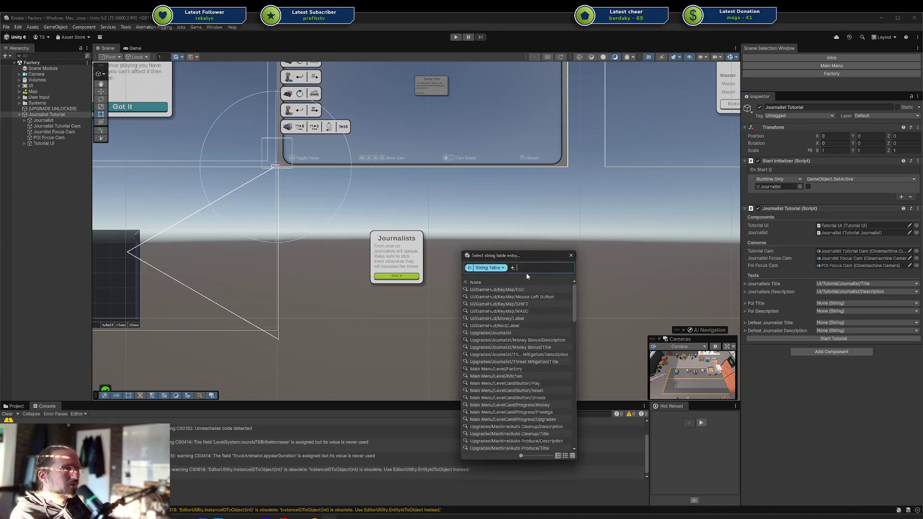
type("poi")
key("Down")
key("Down")
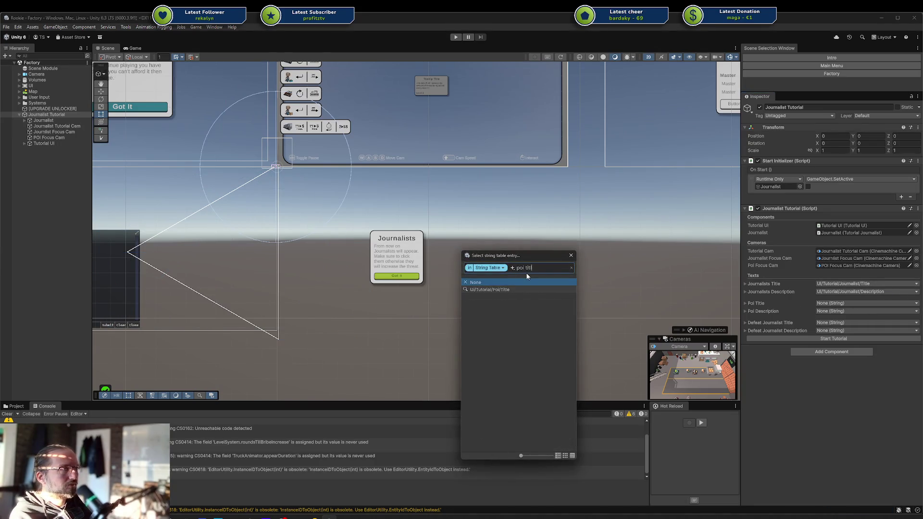
key("Return")
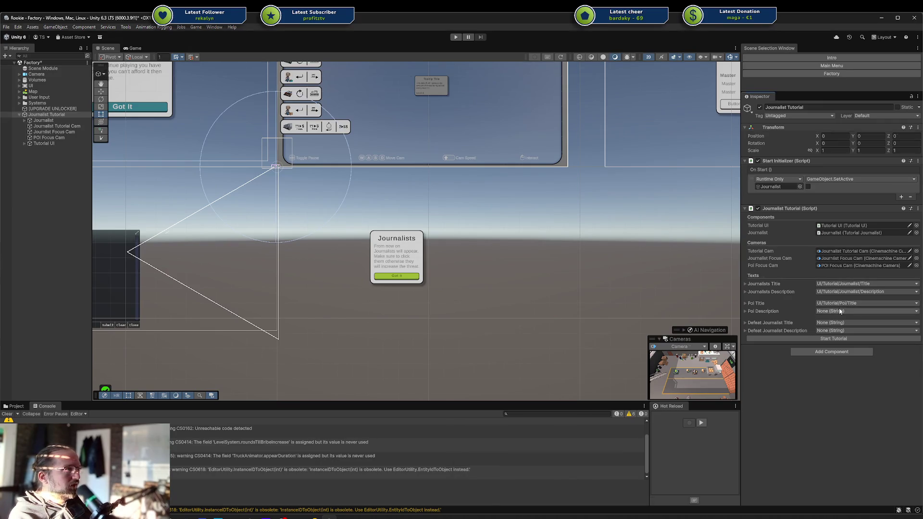
left_click(840, 311)
type("poi d")
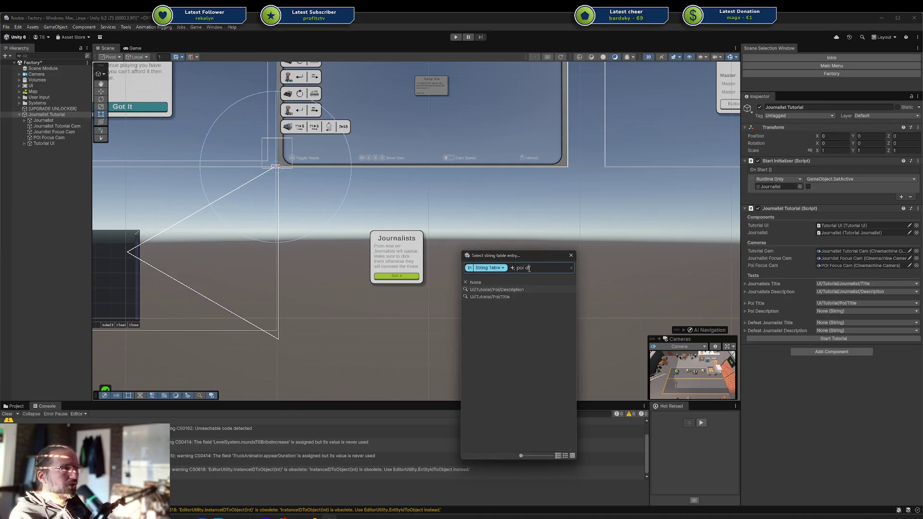
key("Down")
key("Down")
key("Return")
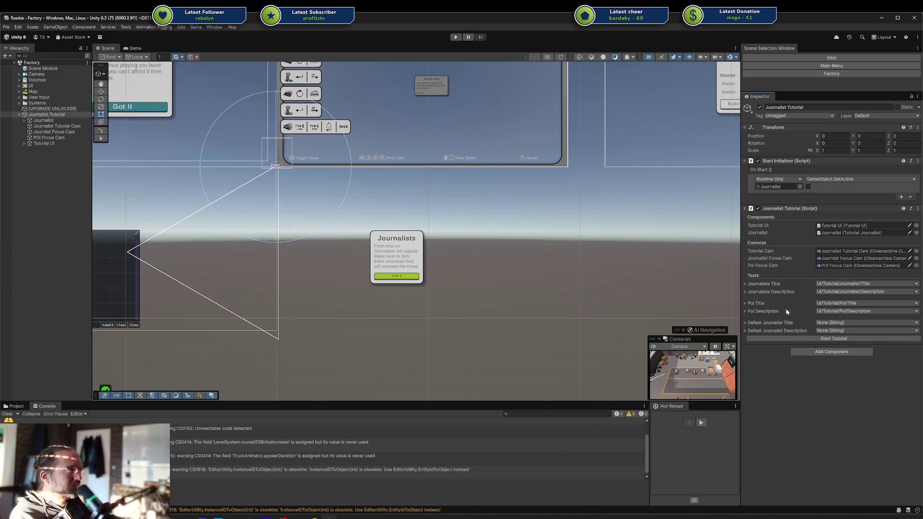
Assign the Kill Journalist title and description entries to the Defeat Journalist fields.
left_click(824, 322)
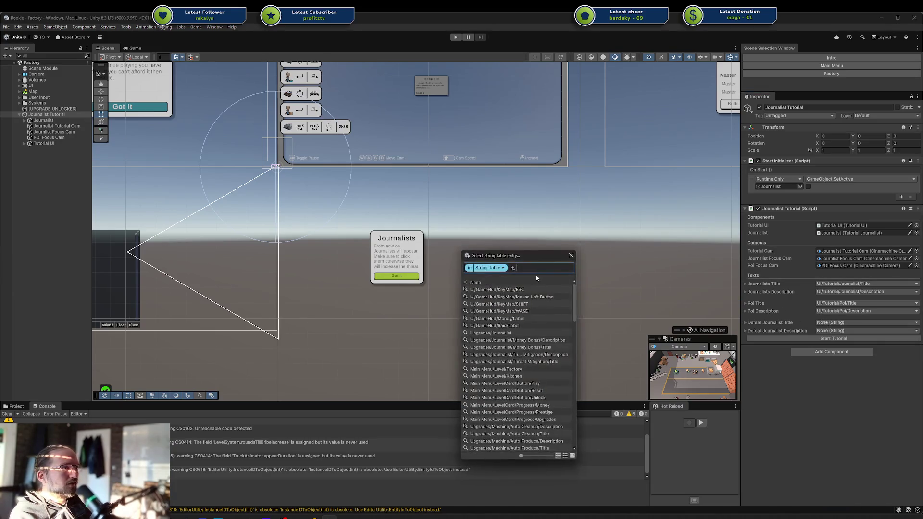
type("defa")
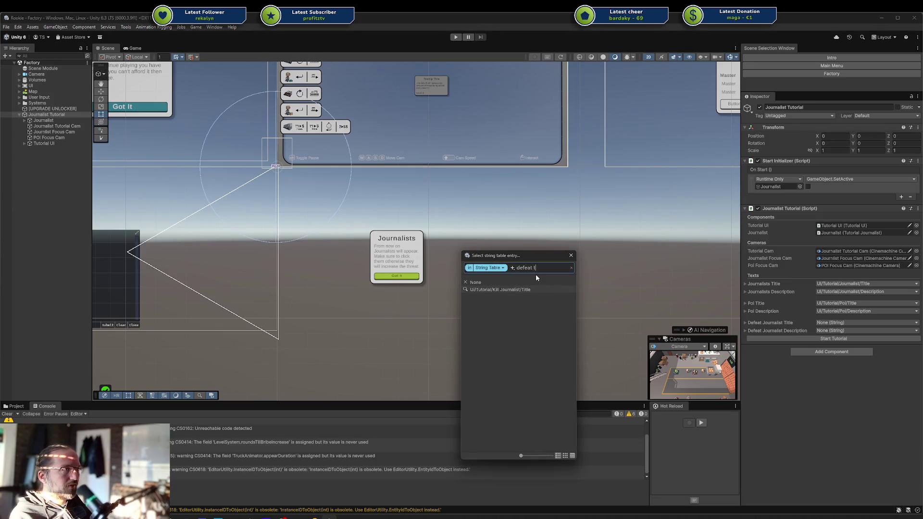
key("Down")
key("Down")
key("Return")
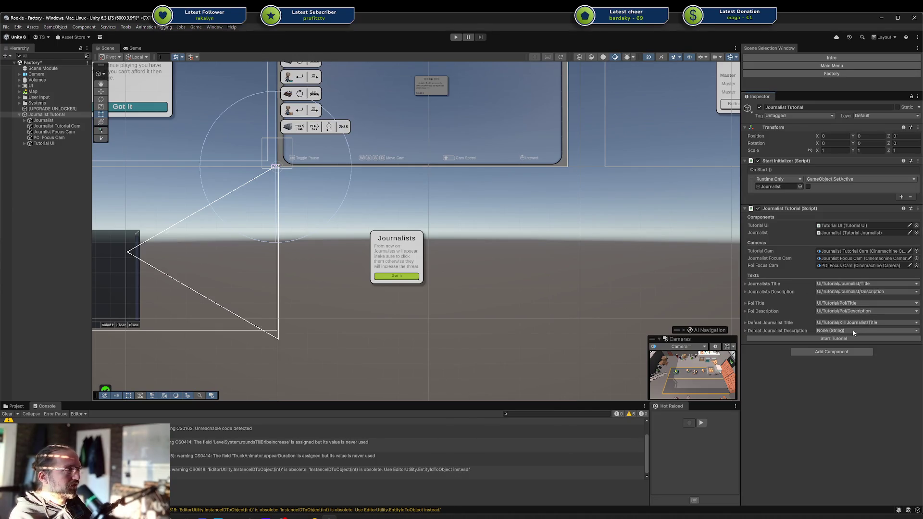
left_click(853, 331)
type("kill")
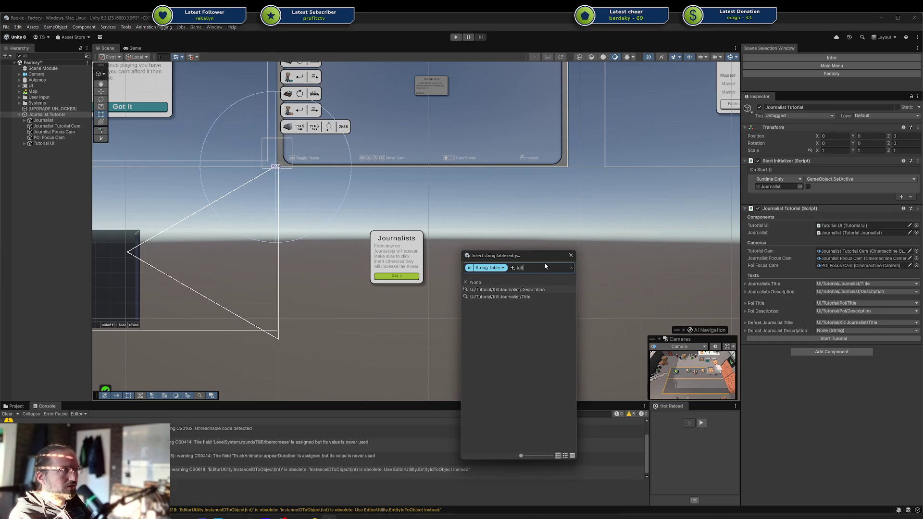
key("Down")
key("Down")
key("Return")
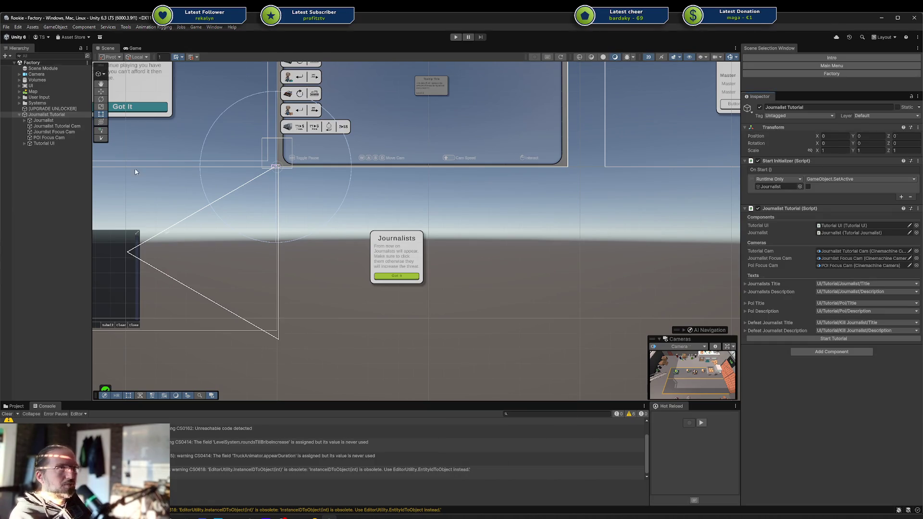
left_click(32, 149)
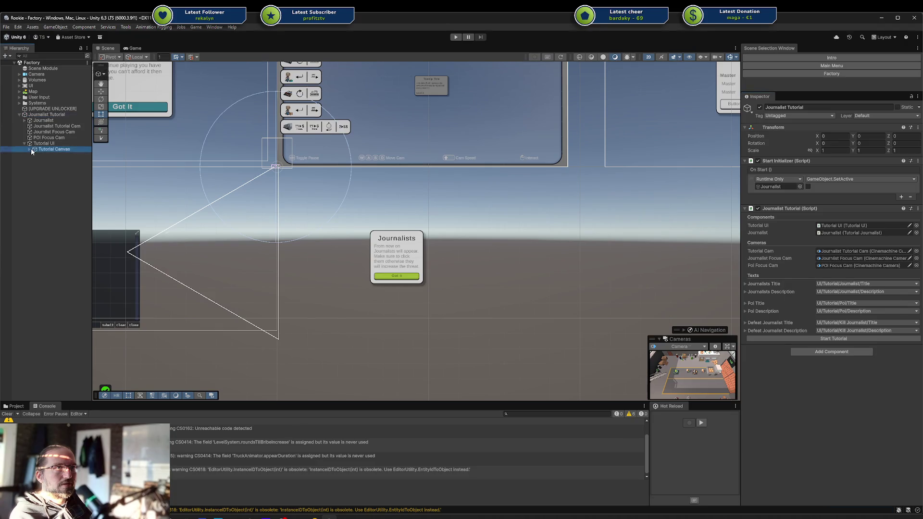
Drill down Tutorial Canvas, UI Root, Panel and Content to the Confirm Button's Text (TMP).
left_click(30, 150)
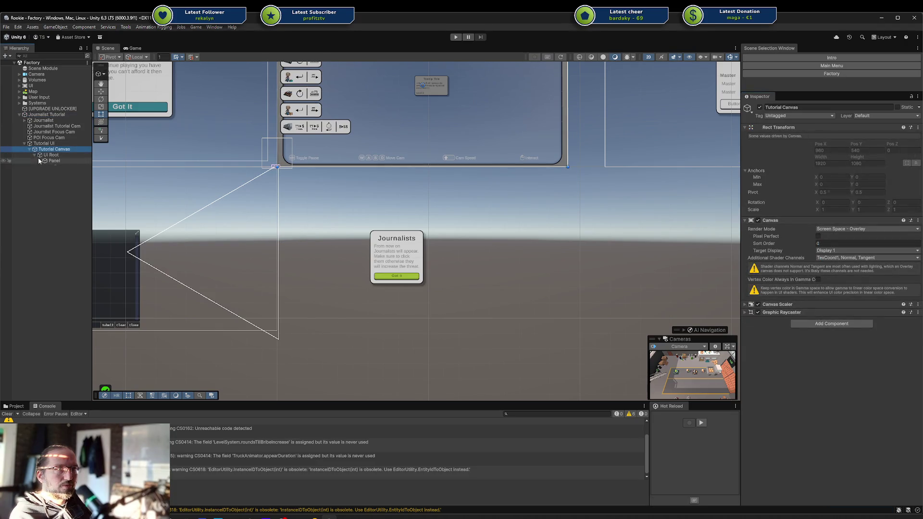
left_click(39, 161)
left_click(53, 167)
left_click(45, 166)
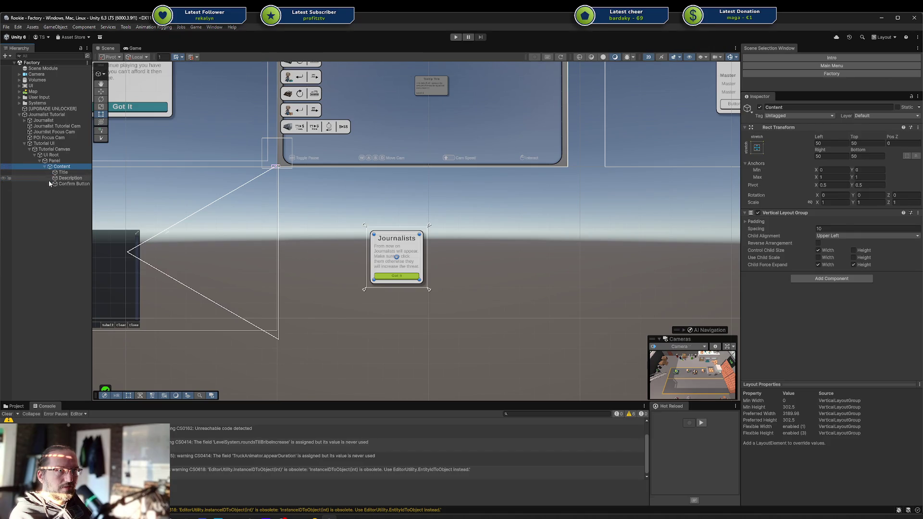
left_click(50, 183)
left_click(72, 190)
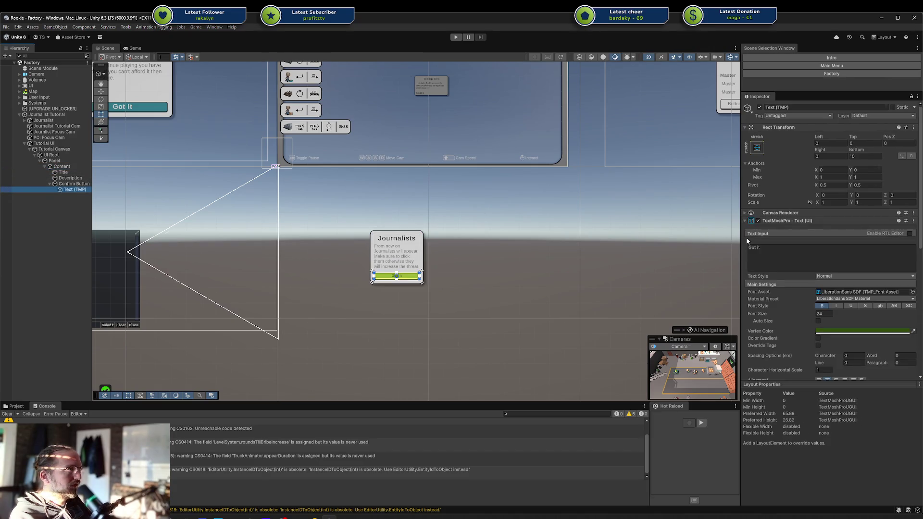
Localize the button's text property with the UI/Tutorial/Confirm Button/Title entry.
right_click(748, 240)
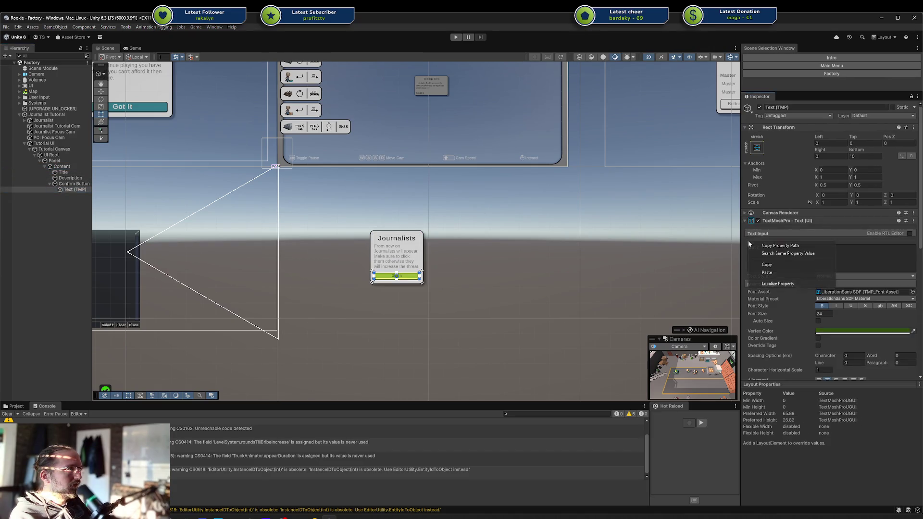
left_click(773, 284)
scroll(792, 271, "down", 5)
left_click(852, 208)
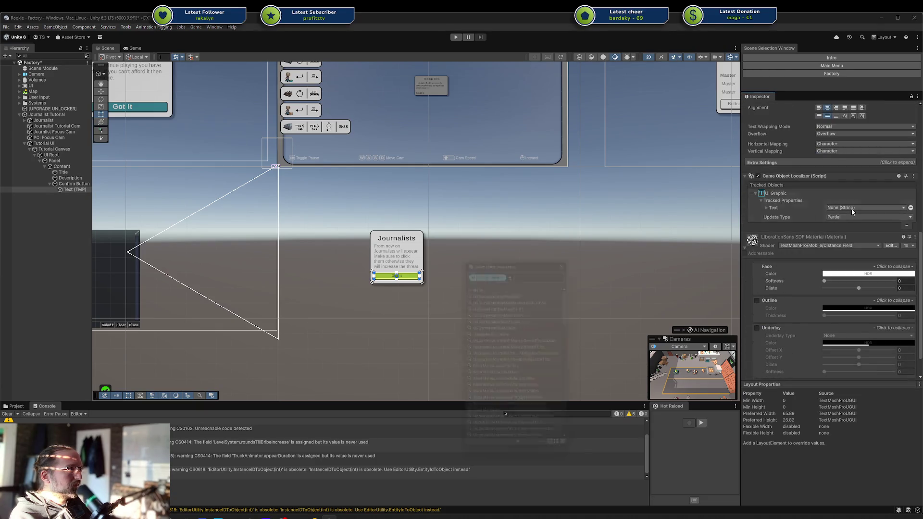
type("tutorial")
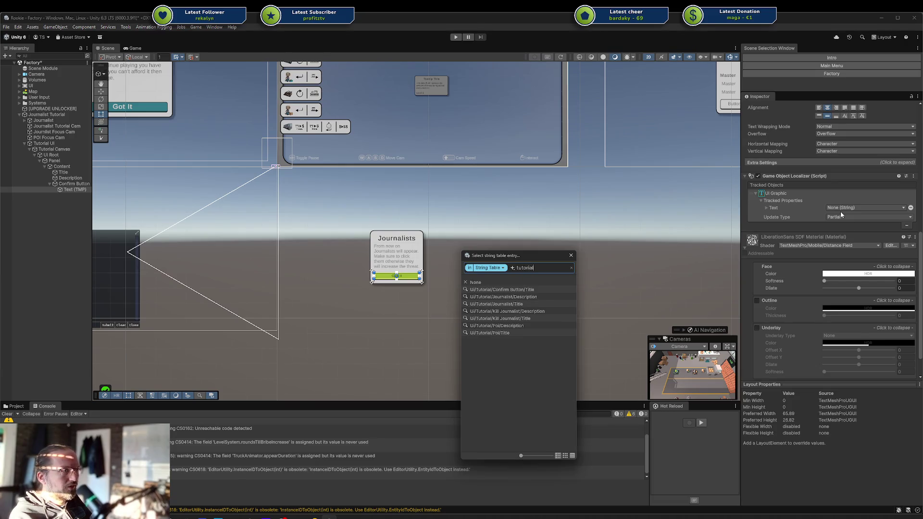
type(" conf")
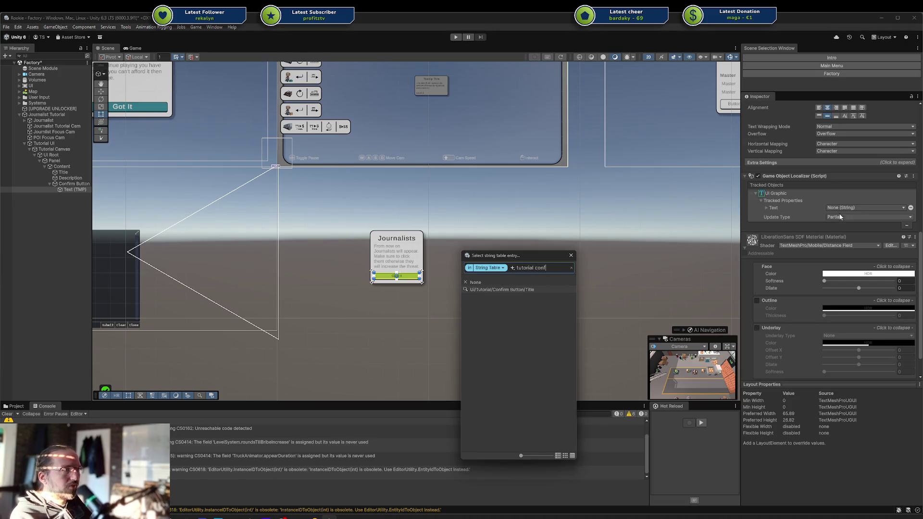
left_click(545, 287)
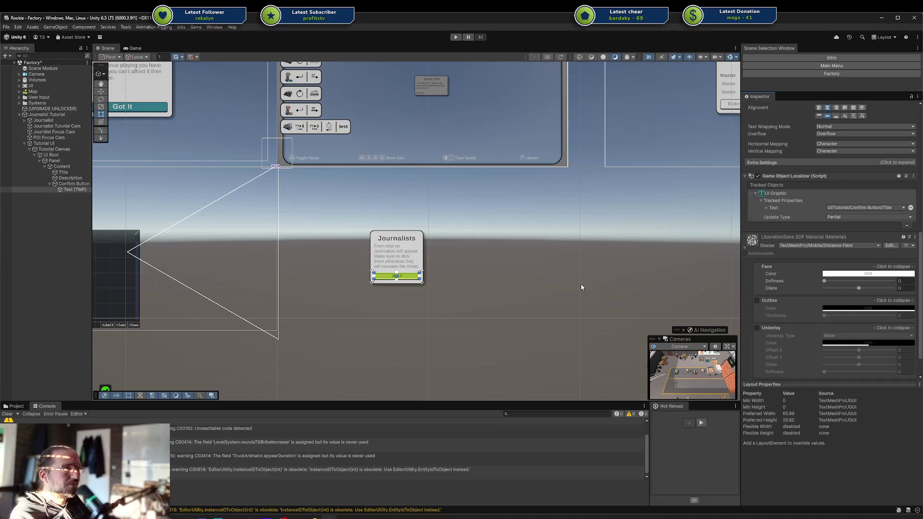
left_click(44, 143)
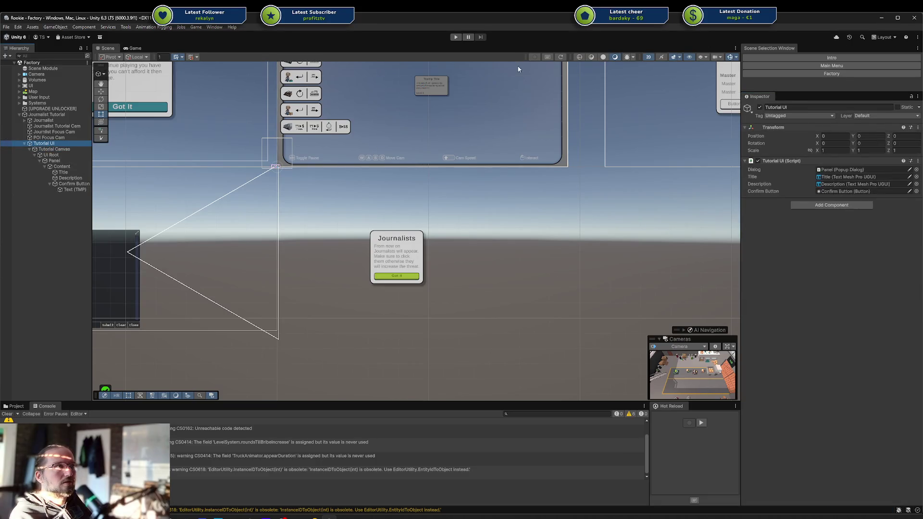
Play the game, trigger the journalist tutorial, and dismiss the Journalists and Point of Interest dialogs.
left_click(456, 37)
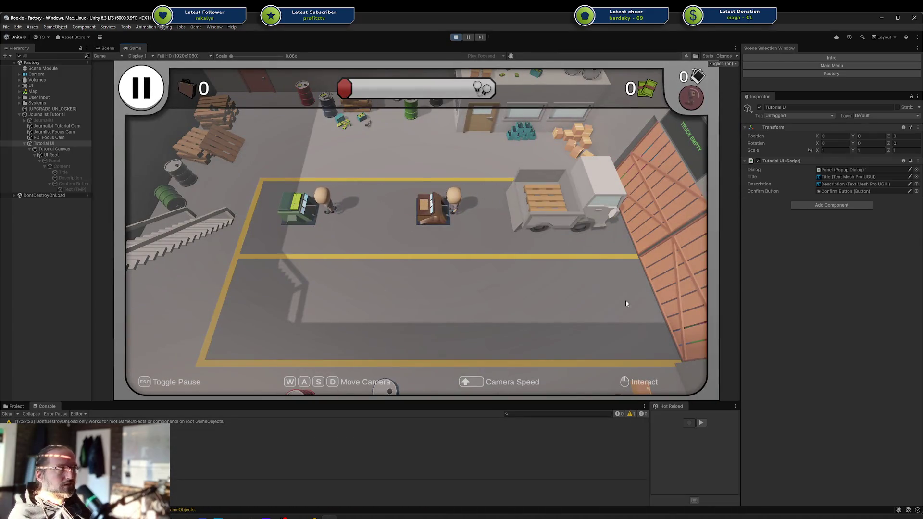
left_click(46, 115)
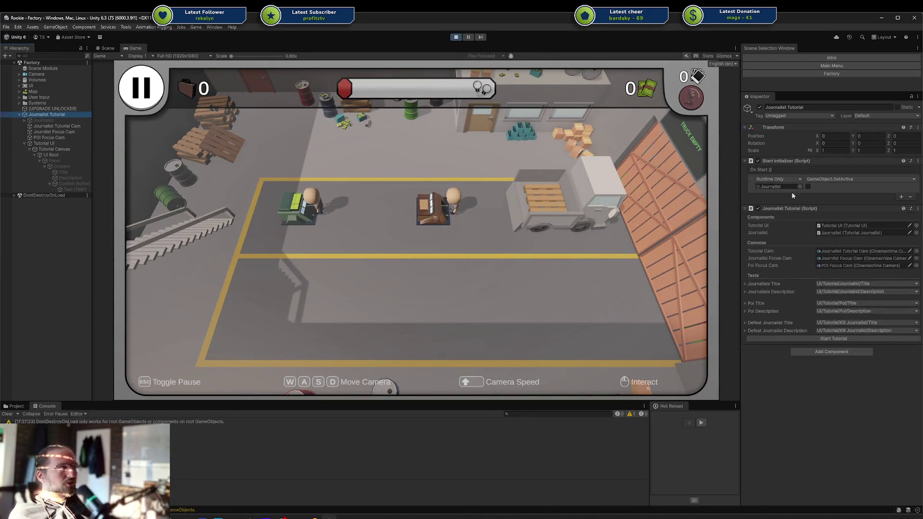
left_click(803, 339)
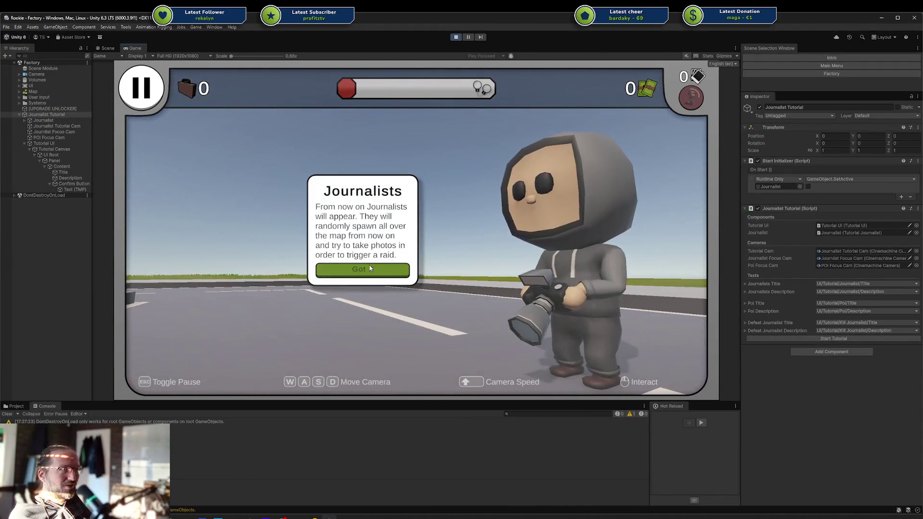
left_click(369, 270)
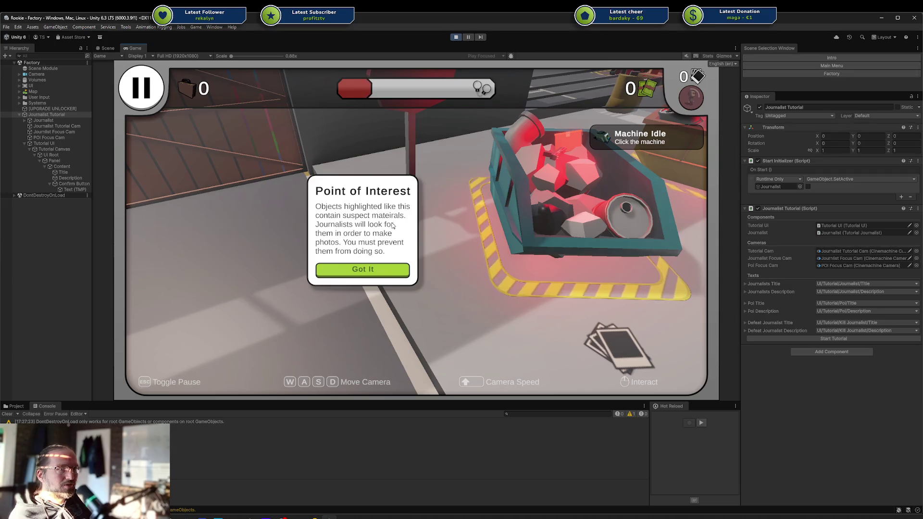
left_click(362, 270)
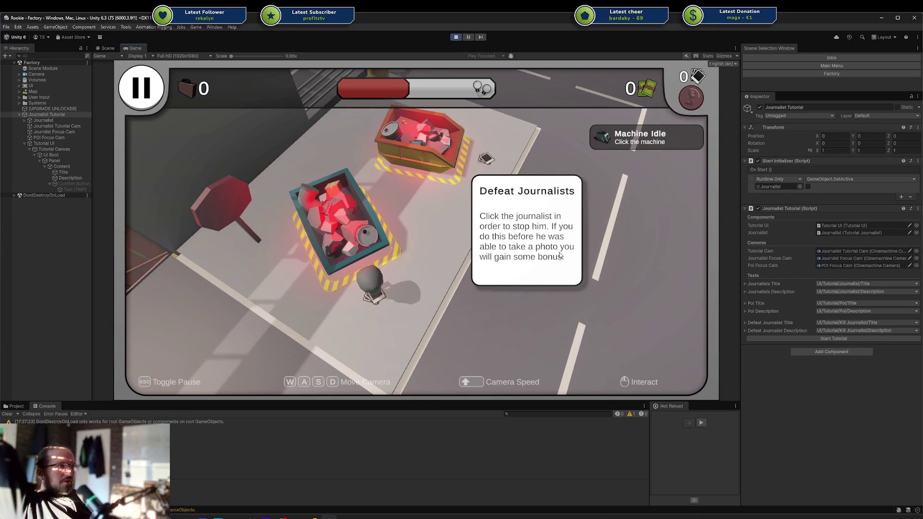
Defeat the journalist, pause, exit to the main menu, and relaunch the Factory level.
left_click(377, 283)
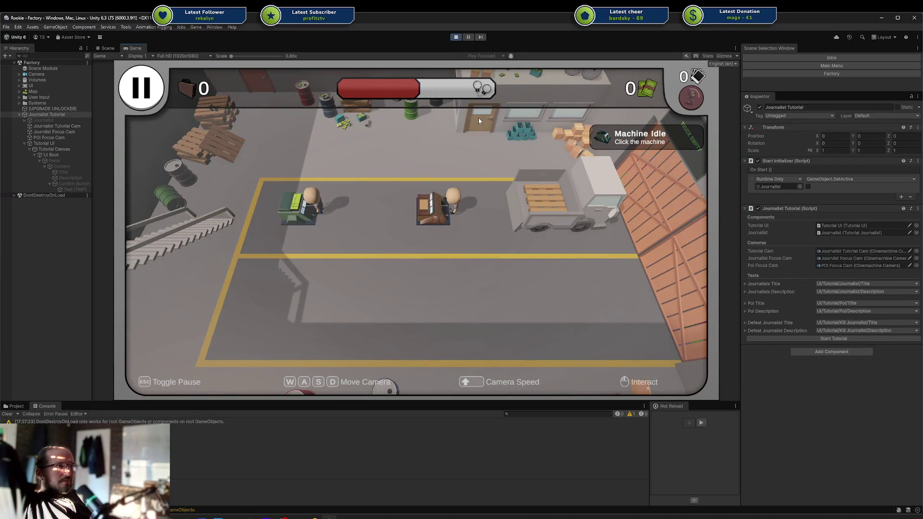
key("Escape")
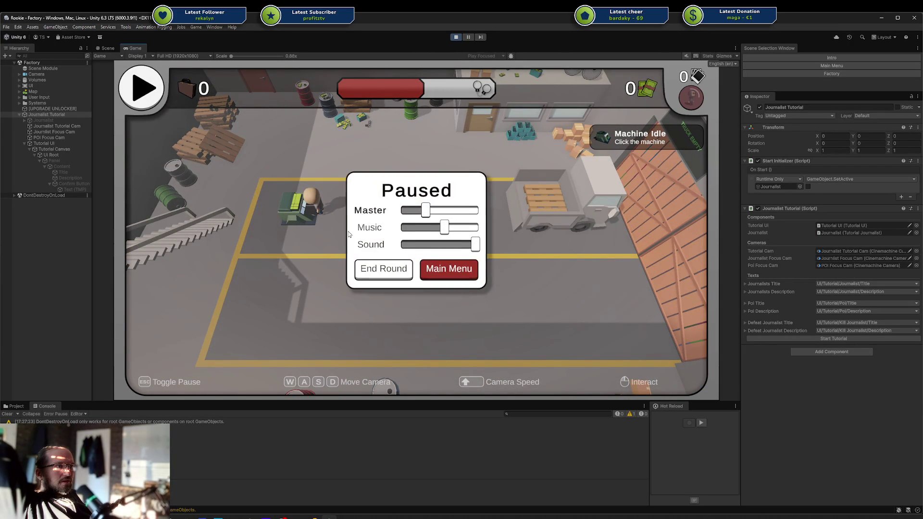
left_click(456, 273)
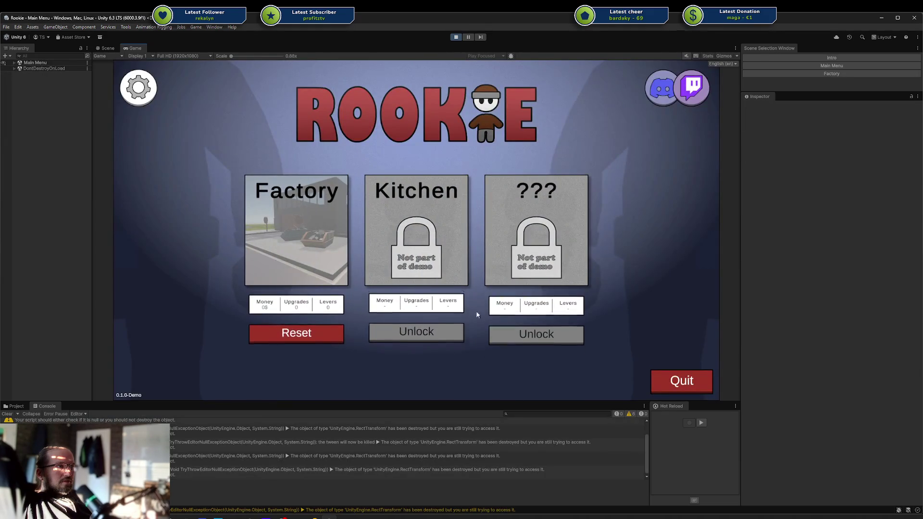
left_click(294, 267)
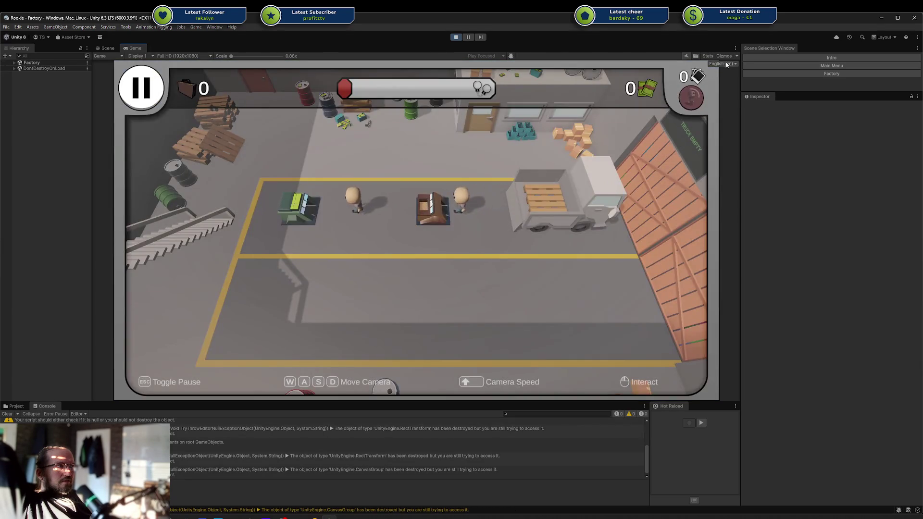
Switch the game language to German and rerun the tutorial, dismissing the Journalisten dialog.
left_click(726, 64)
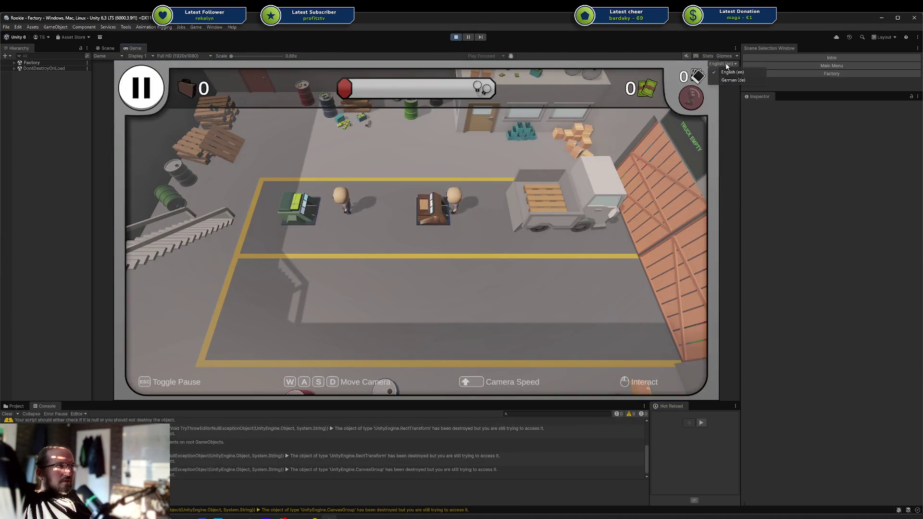
left_click(729, 80)
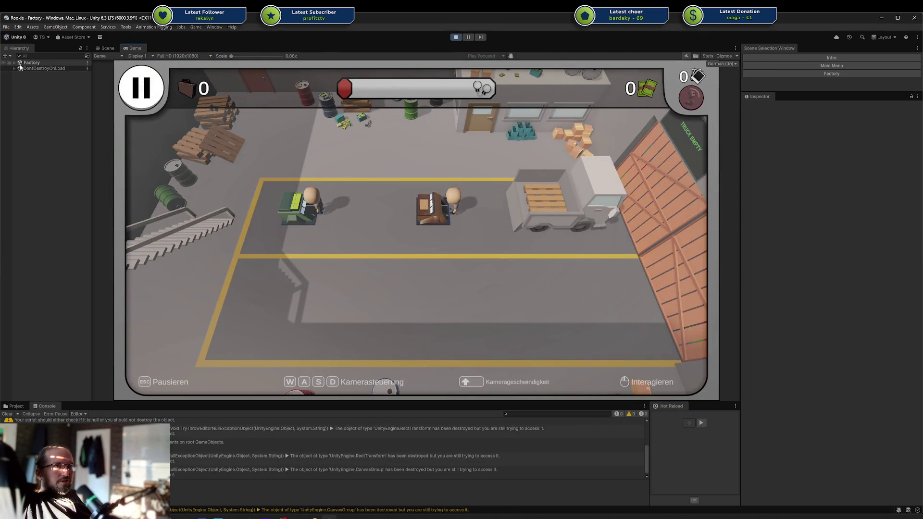
left_click(14, 63)
left_click(32, 115)
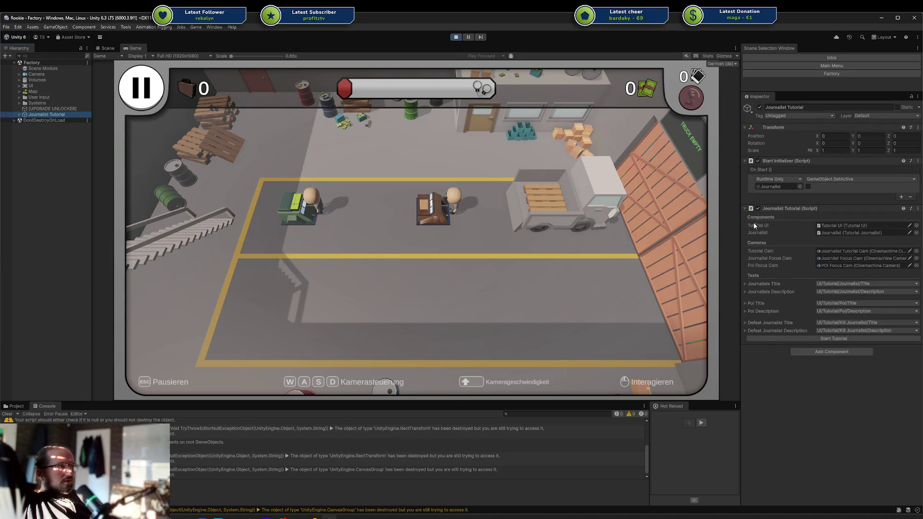
left_click(811, 340)
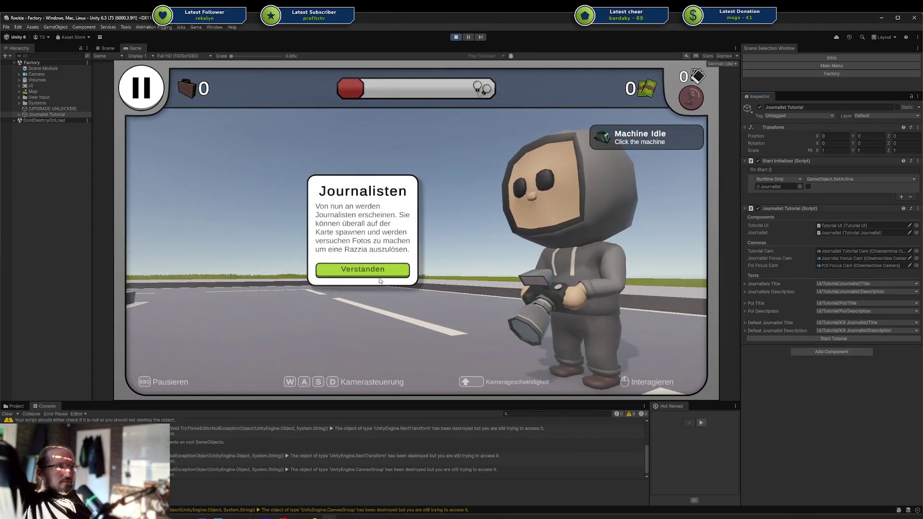
left_click(364, 272)
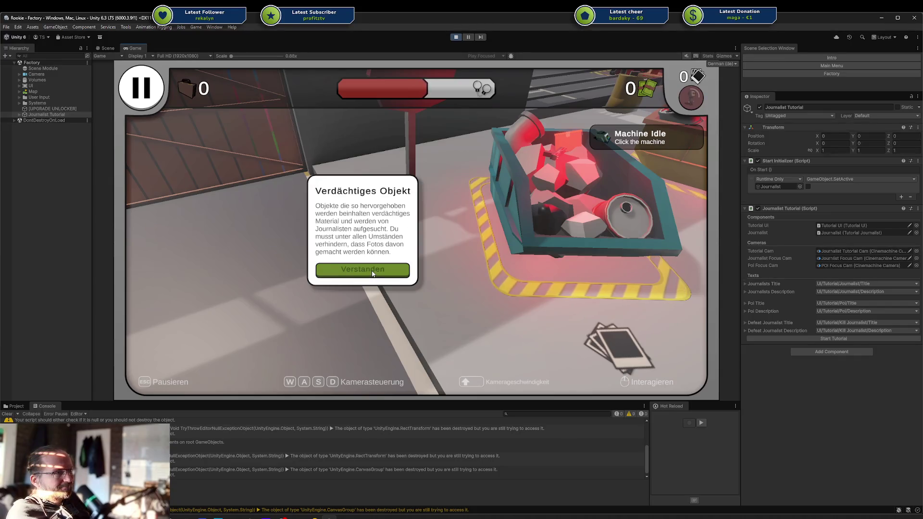
Inspect the POI and journalist focus cameras, then expand the Tutorial Canvas.
left_click(19, 114)
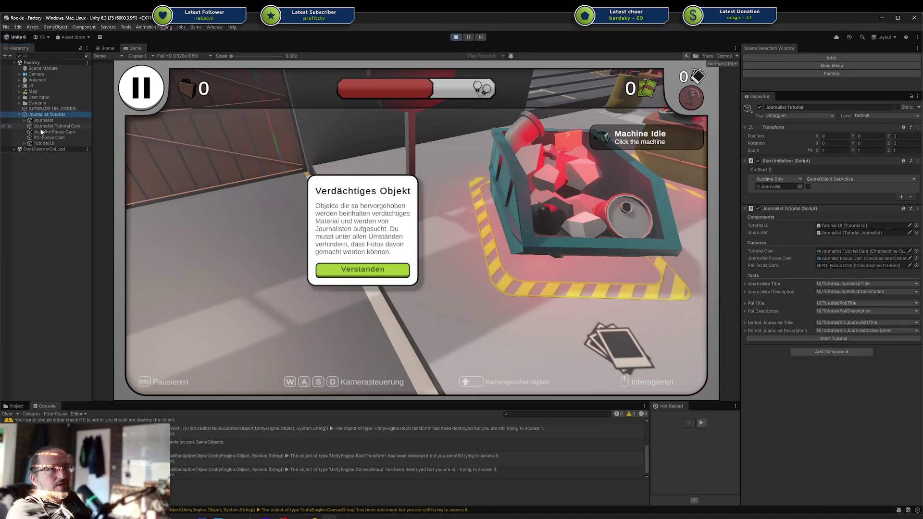
left_click(49, 137)
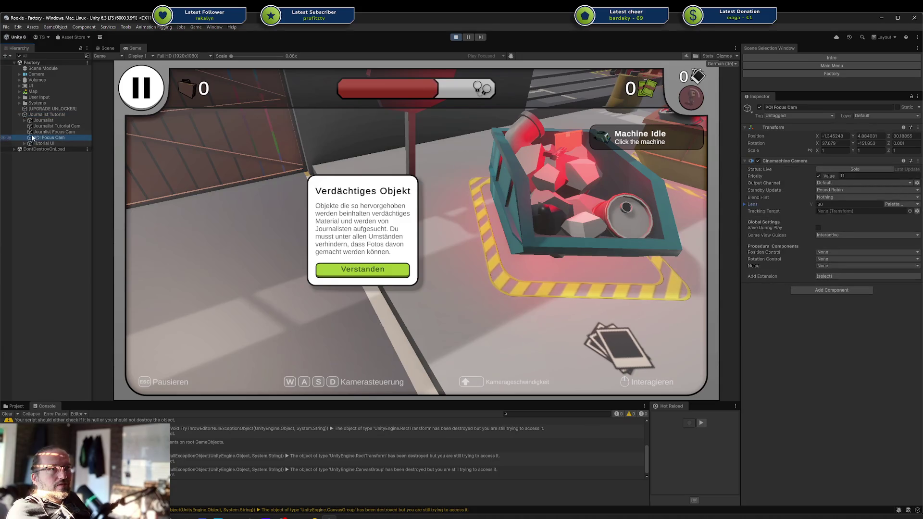
left_click(35, 133)
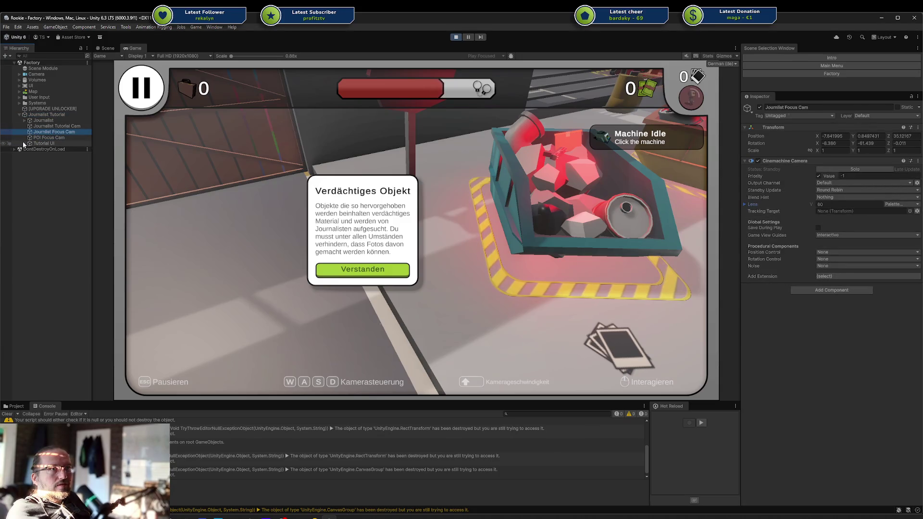
left_click(24, 144)
left_click(53, 149)
left_click(29, 149)
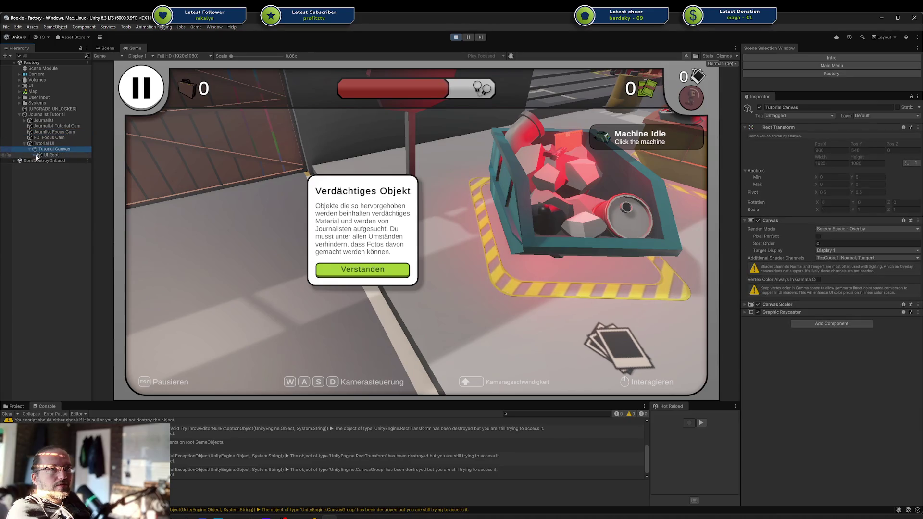
Set the dialog Panel's Pos X to -350 and stop play mode.
left_click(37, 157)
left_click(34, 155)
left_click(51, 161)
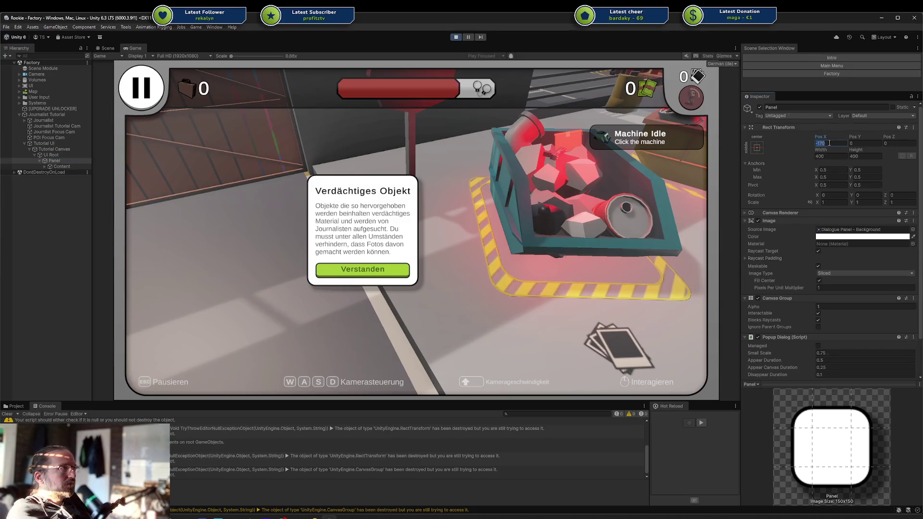
type("-300")
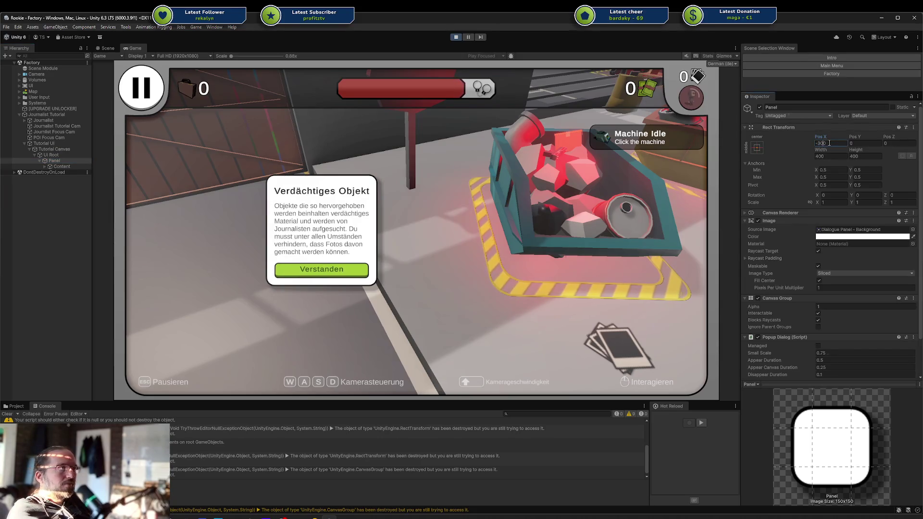
type("-350")
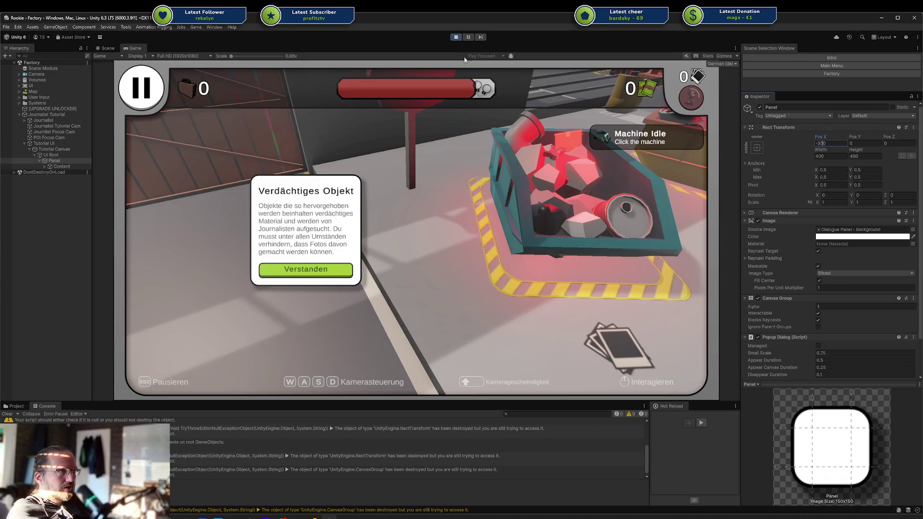
left_click(455, 37)
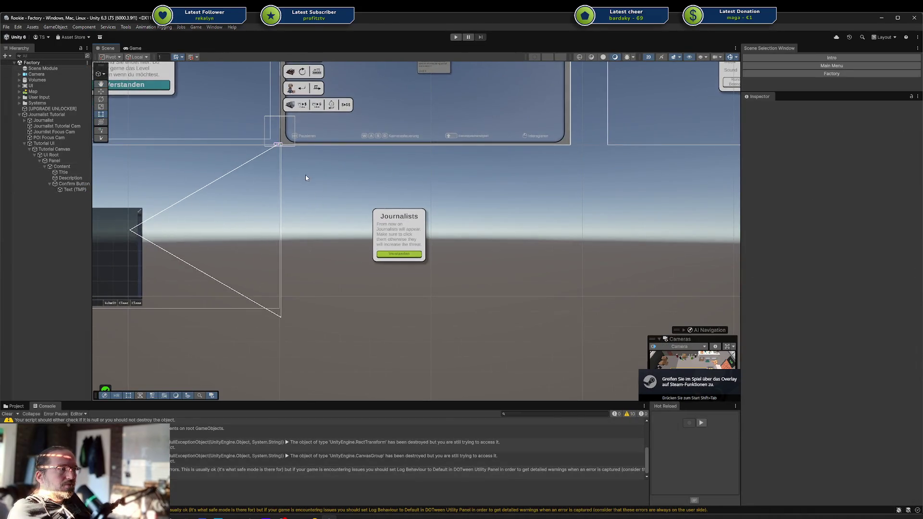
Switch the Scene view to 3D and frame the tutorial dialog and the journalist.
key("2")
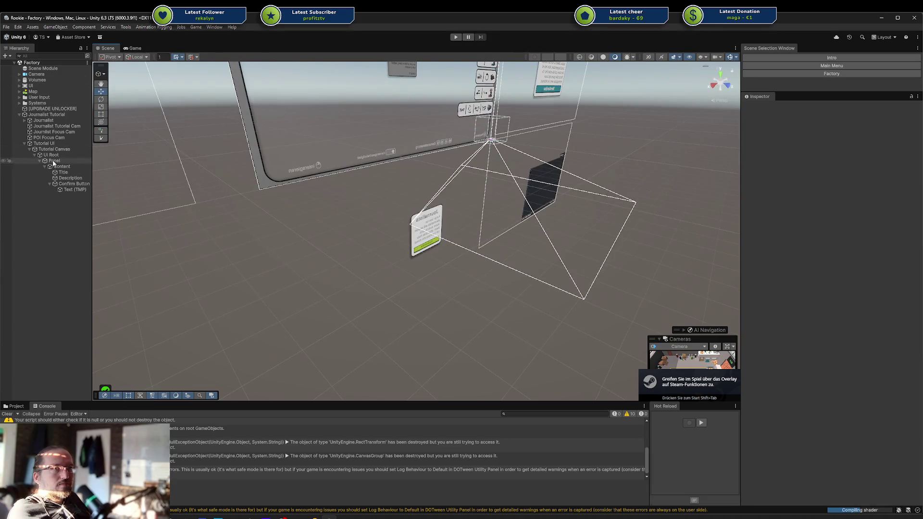
left_click(56, 144)
double_click(63, 172)
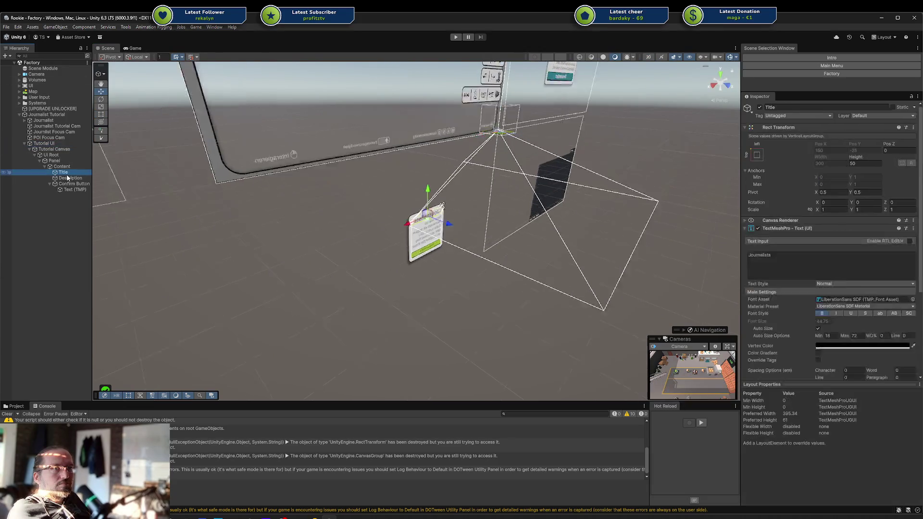
double_click(48, 138)
double_click(43, 120)
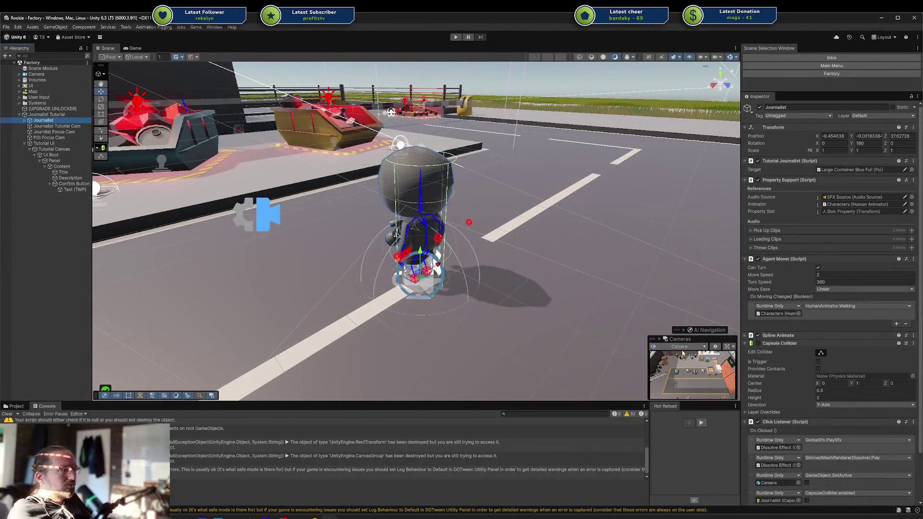
Look through POI Focus Cam, orbit around the red machine, and save the Factory scene.
left_click(681, 348)
left_click(687, 394)
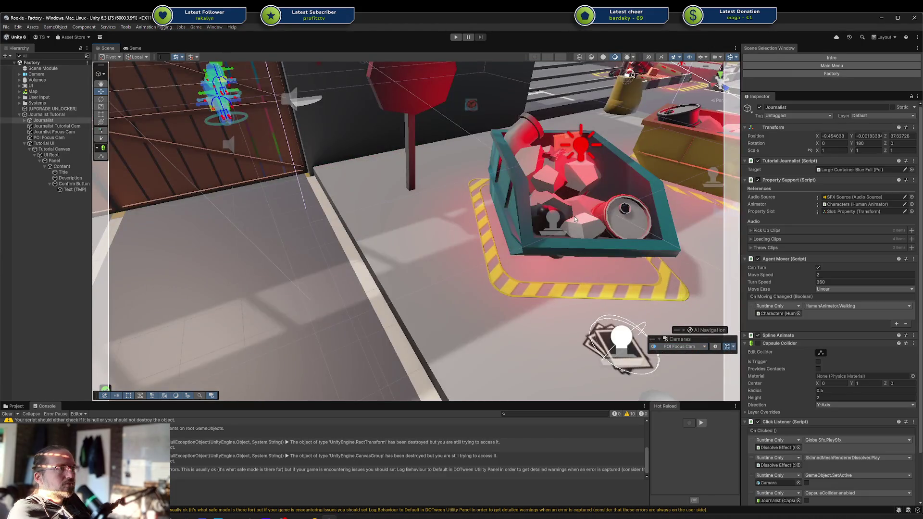
mouse_move(576, 219)
left_mouse_down()
mouse_move(568, 181)
mouse_move(571, 188)
mouse_move(602, 184)
mouse_move(594, 184)
left_mouse_up()
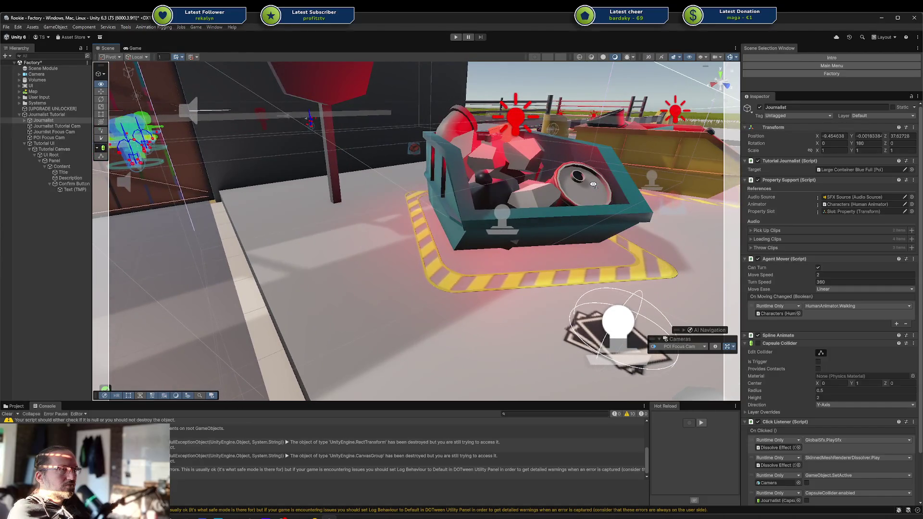
key("ctrl+s")
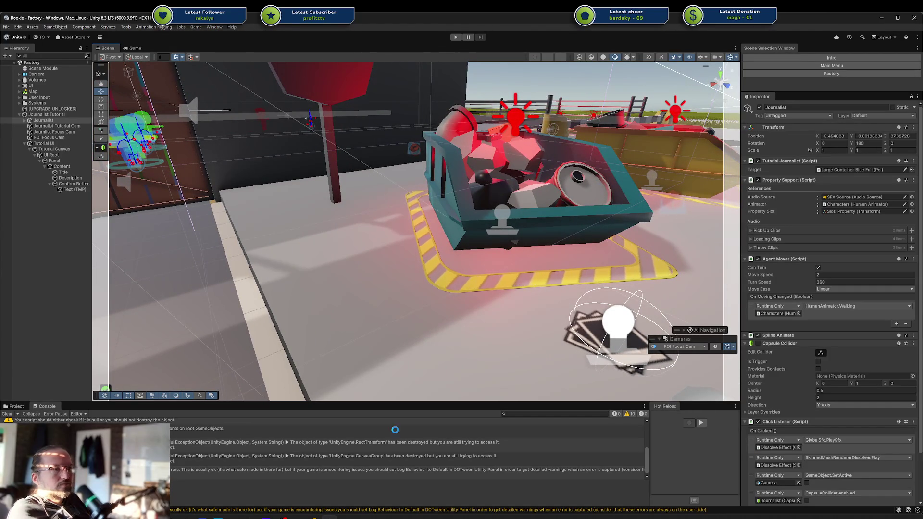
key("alt+Tab")
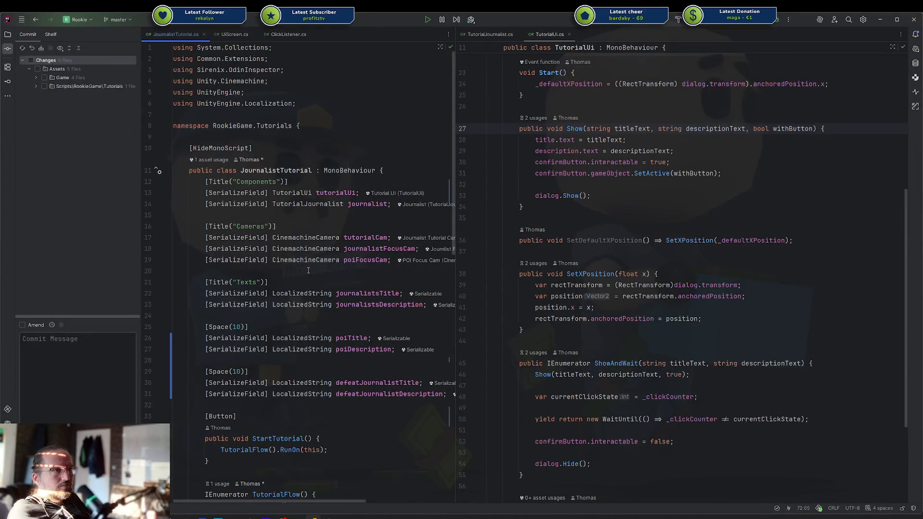
Insert tutorialUi.SetXPosition(-350); after the POI camera wait, with a blank line above it.
scroll(308, 270, "down", 10)
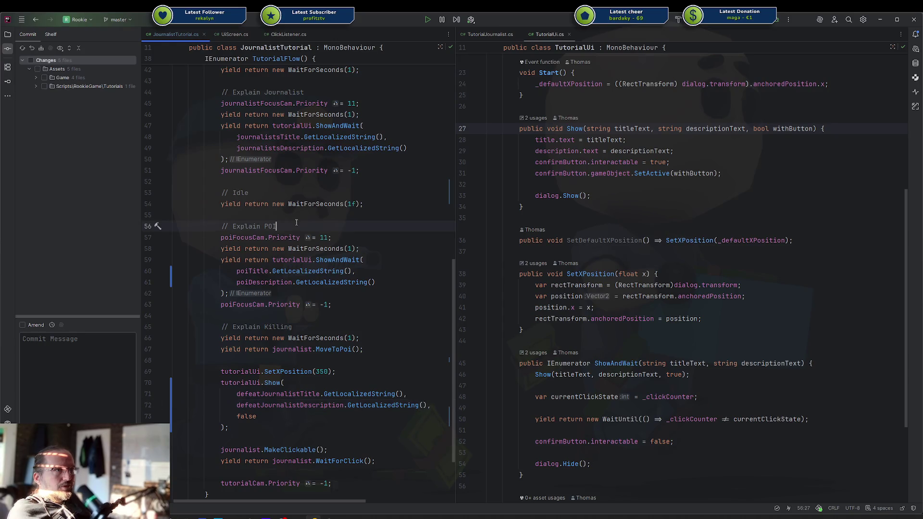
key("Down")
key("Down")
key("End")
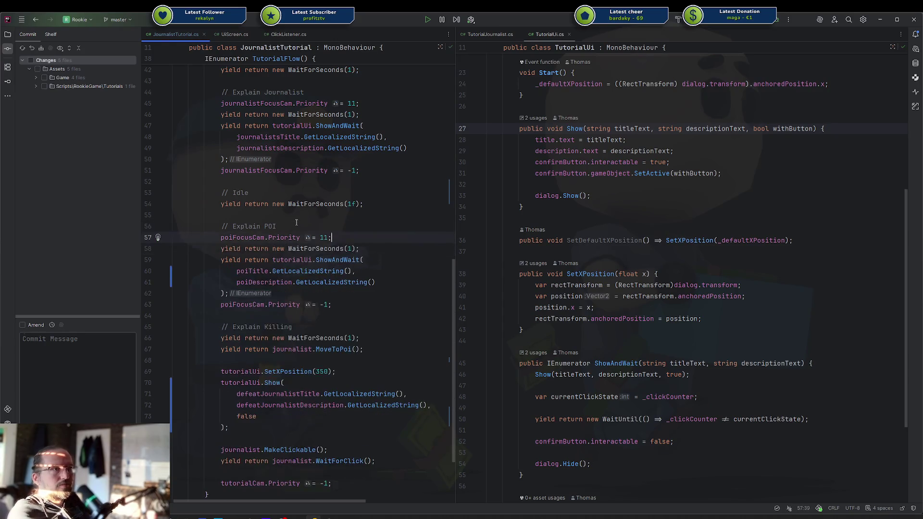
key("Return")
type("tut")
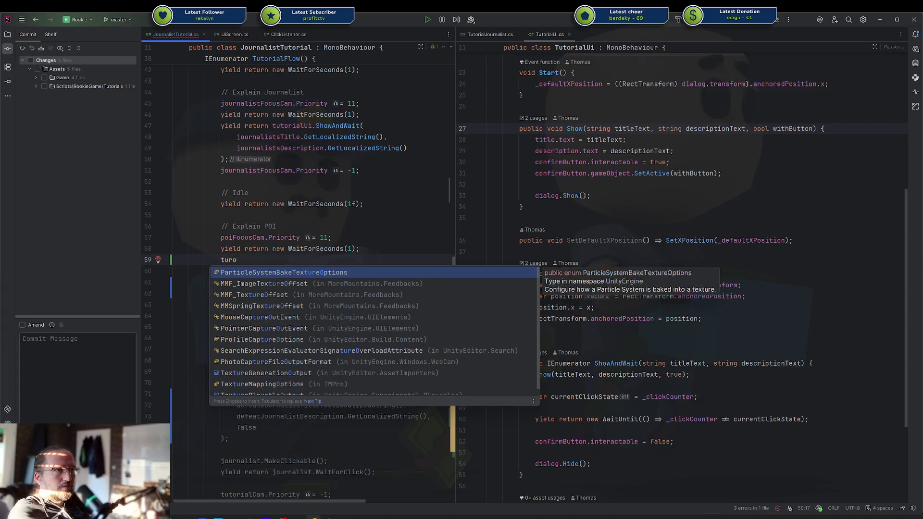
type("orialUi.SetXPosition(150);")
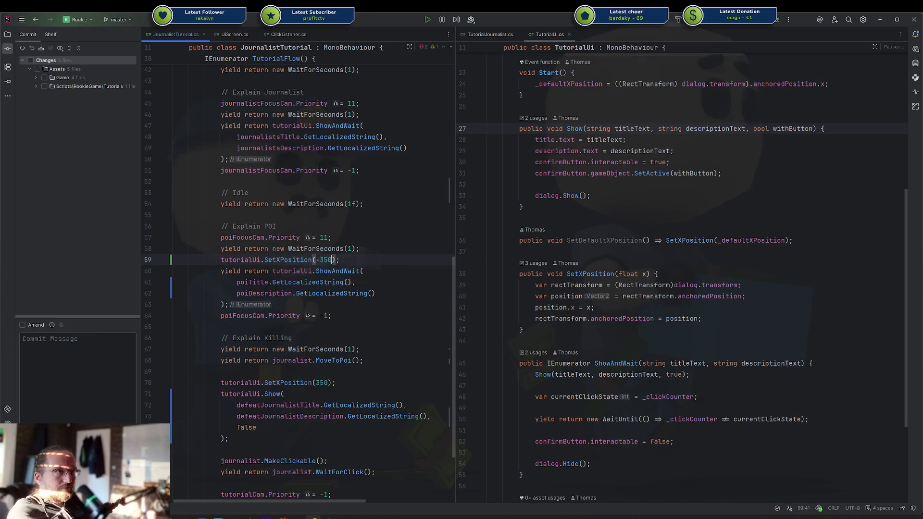
key("Home")
key("Return")
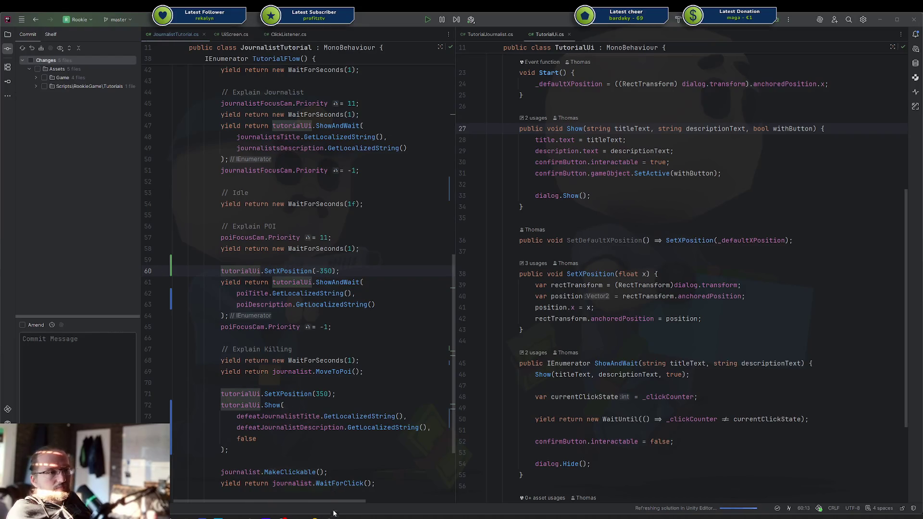
left_click(369, 304)
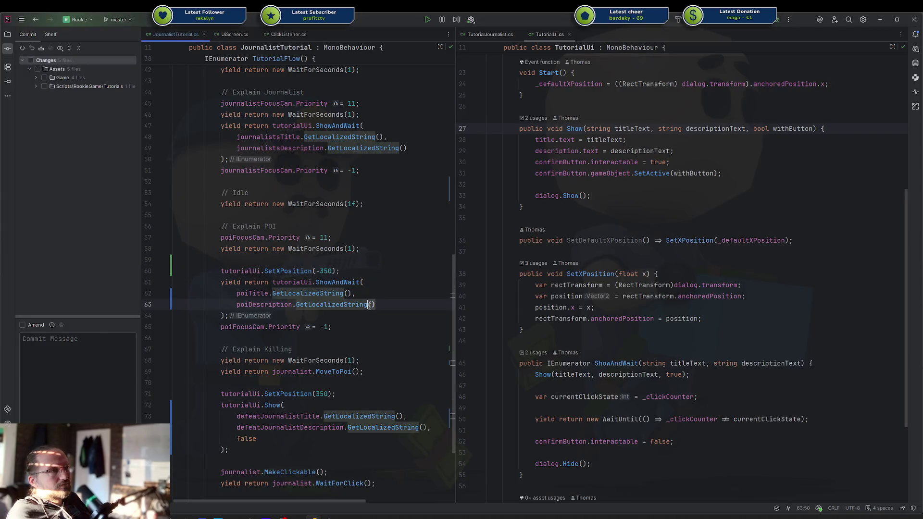
left_click(332, 517)
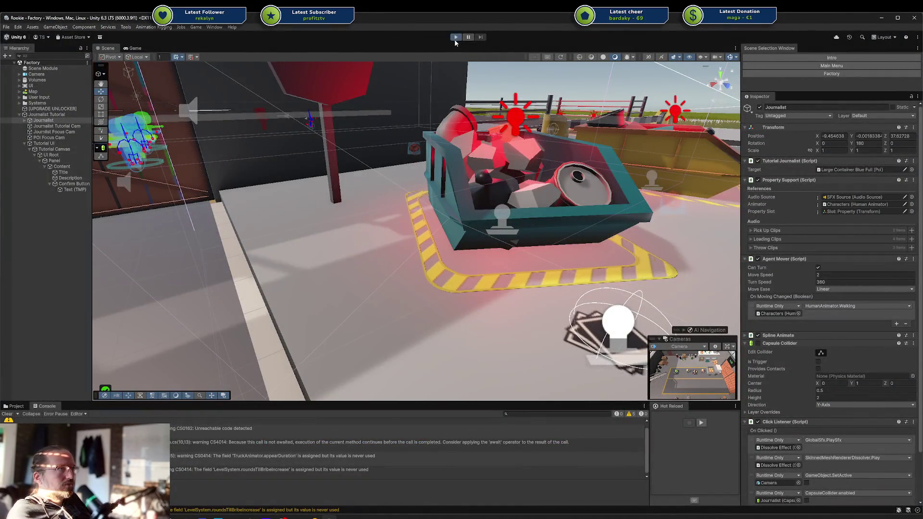
Enter play mode in the Factory level, check the Journalist Tutorial settings, and start the tutorial.
left_click(456, 37)
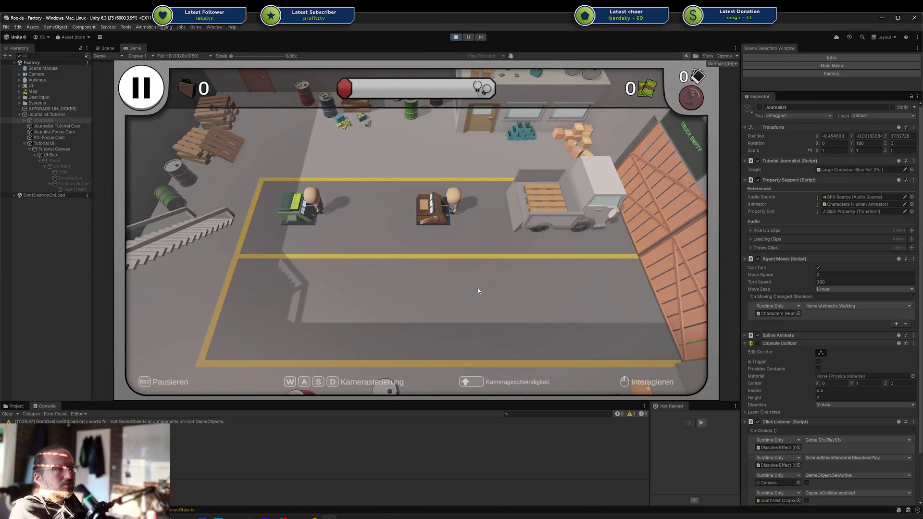
left_click(55, 143)
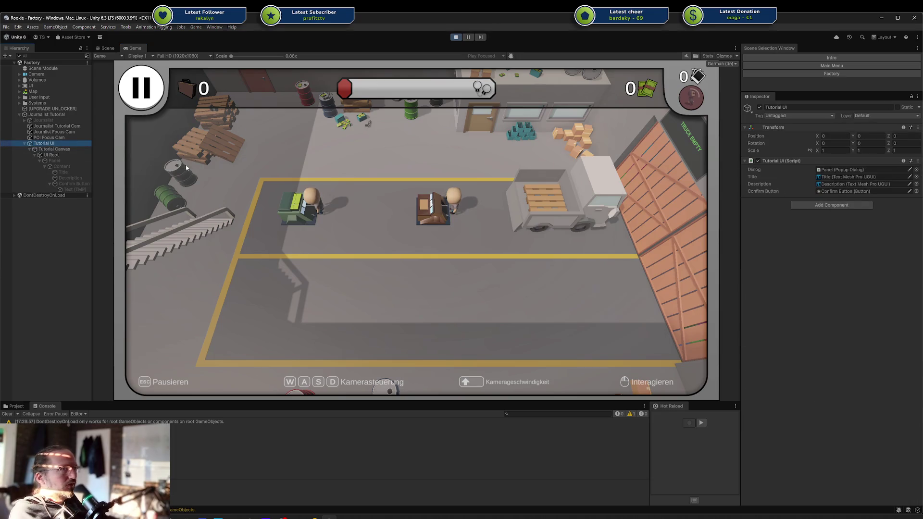
left_click(53, 115)
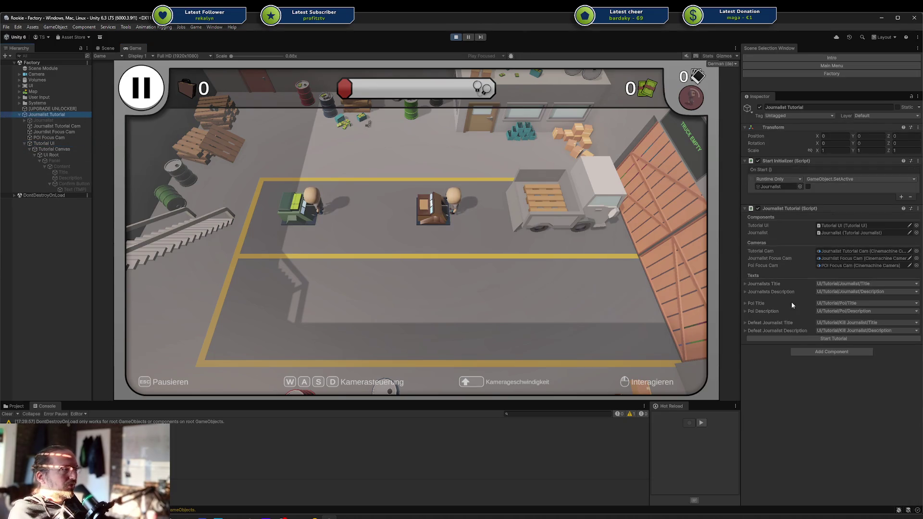
left_click(794, 338)
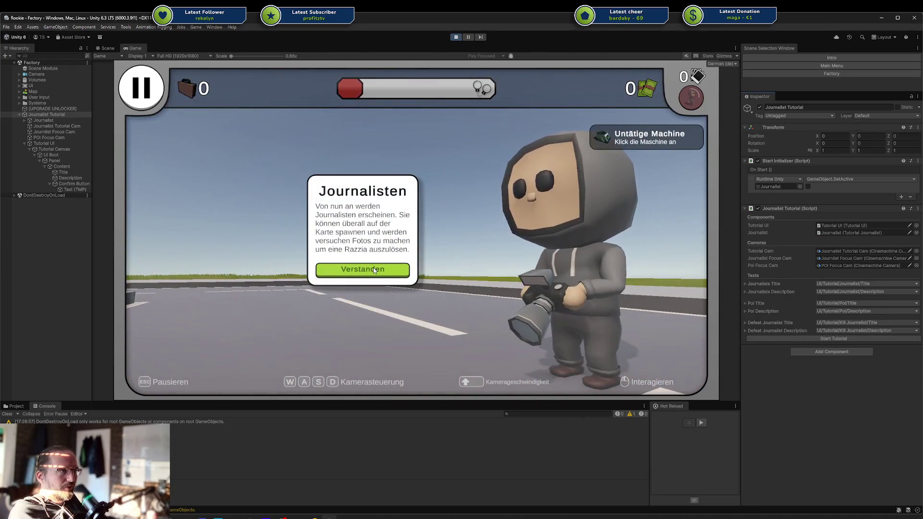
Dismiss the German Journalisten and Verdächtiges Objekt dialogs, click the journalist, then stop play.
left_click(374, 269)
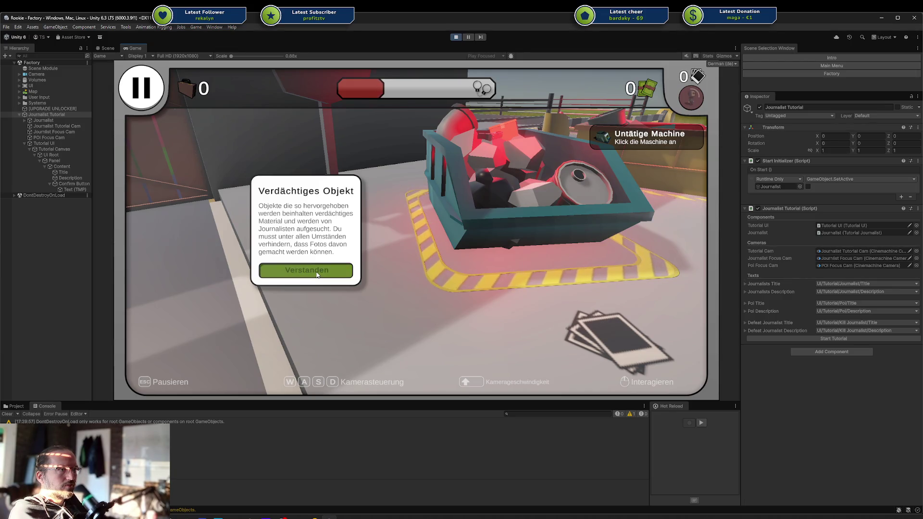
left_click(317, 274)
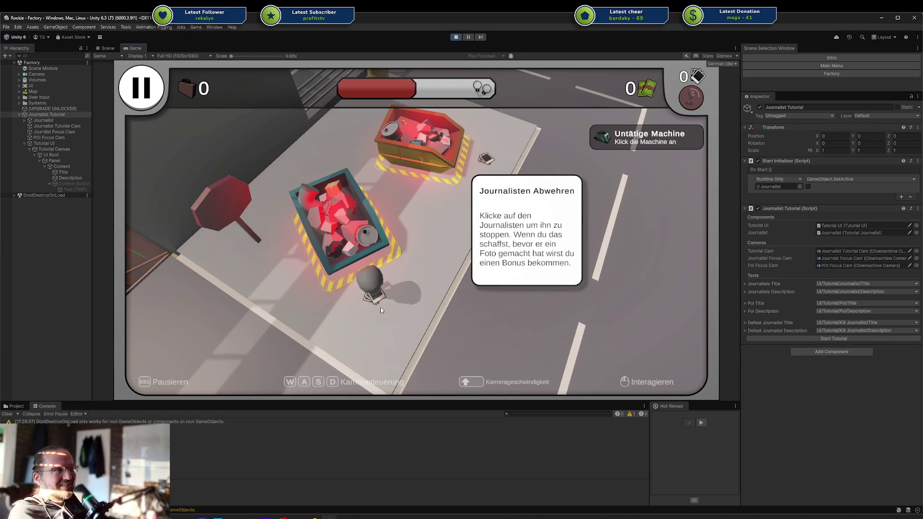
left_click(376, 294)
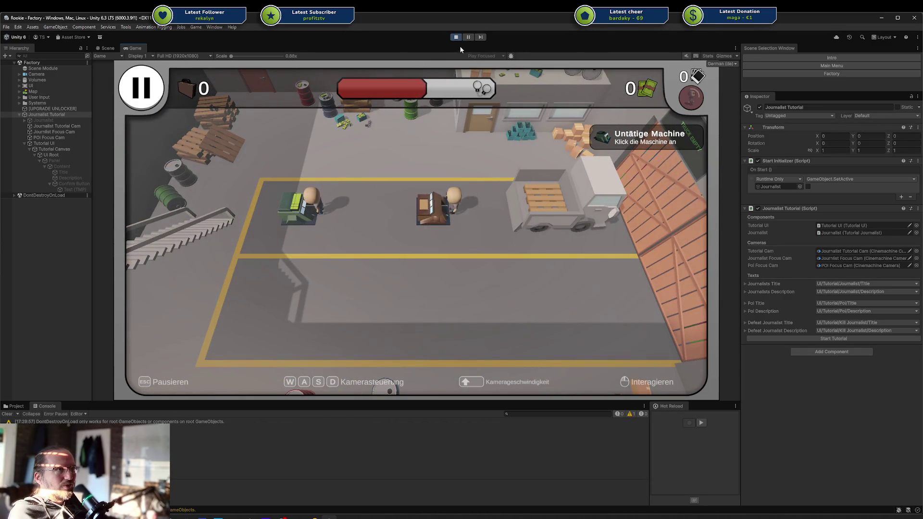
left_click(456, 38)
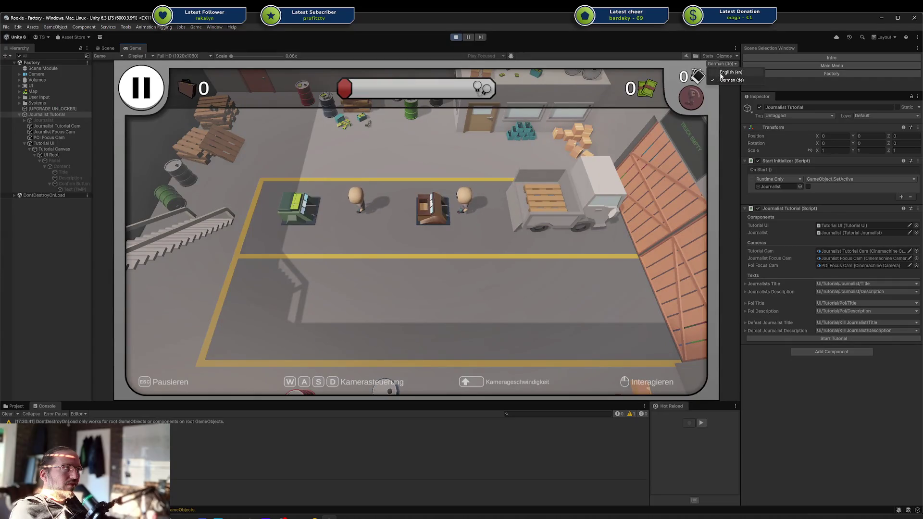
With English selected, start the tutorial, dismiss the Journalists and Point of Interest dialogs, and click the journalist.
left_click(721, 73)
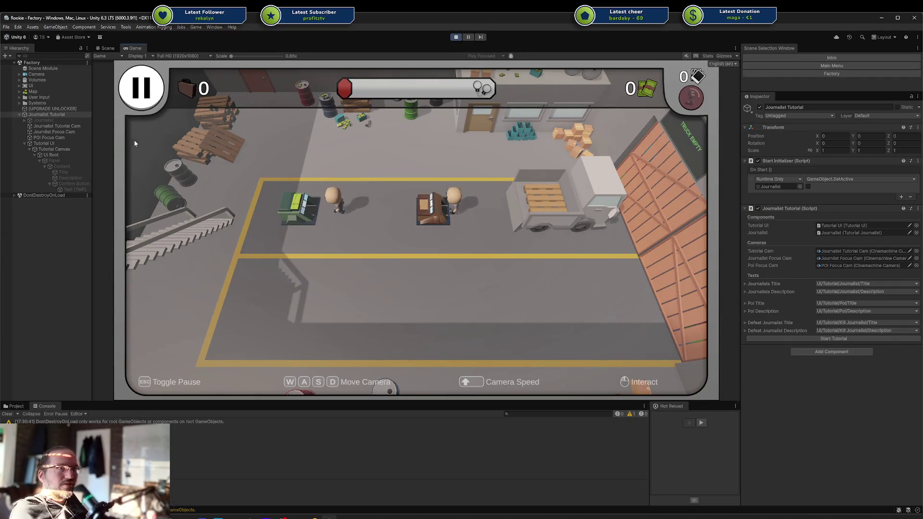
left_click(830, 339)
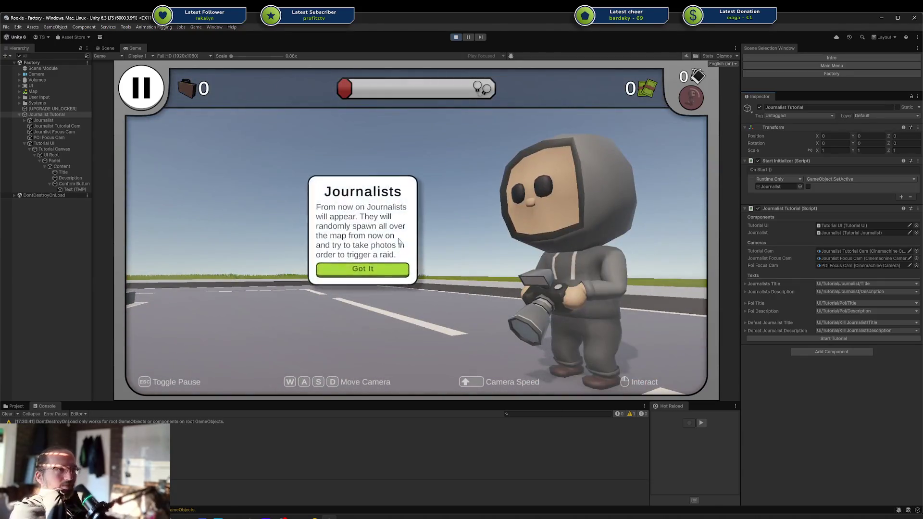
left_click(367, 269)
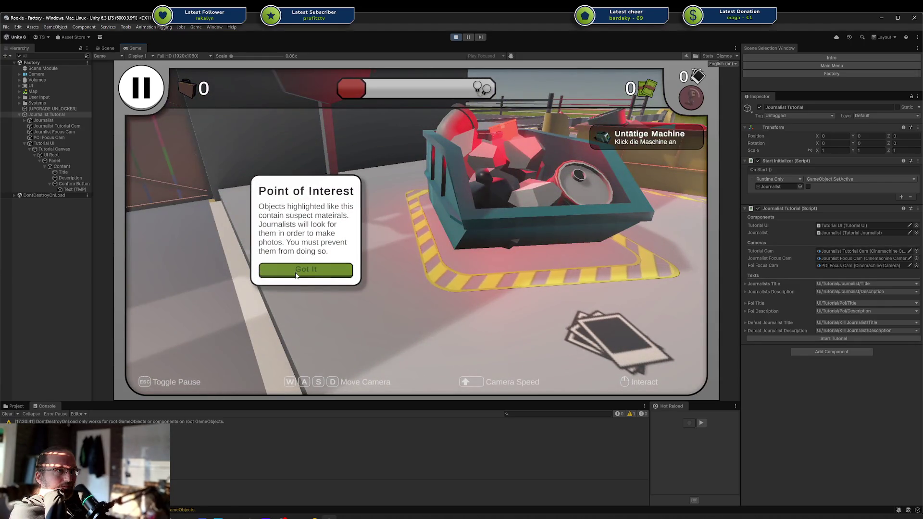
left_click(296, 273)
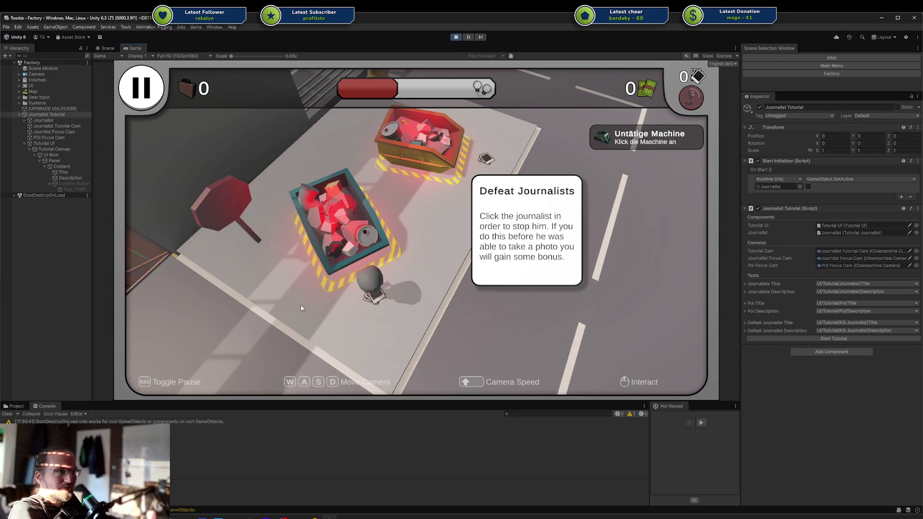
left_click(359, 295)
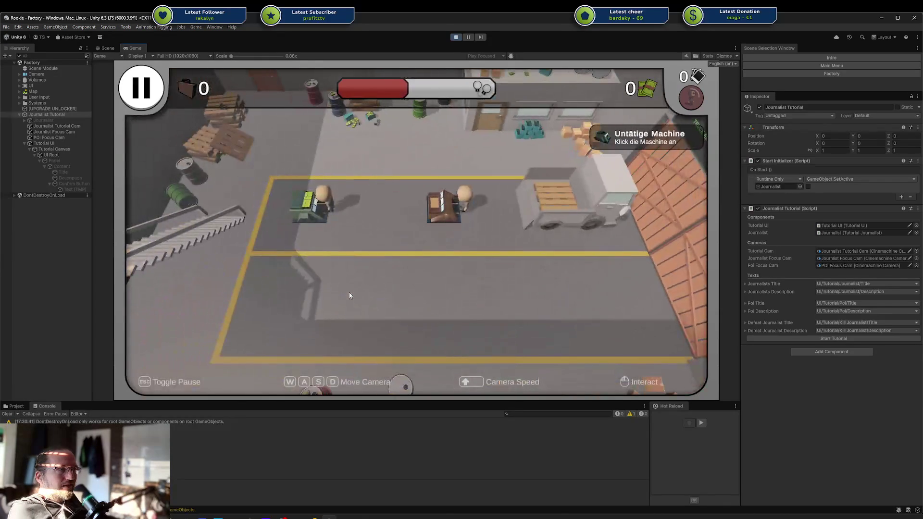
Stop play mode, orbit to a top-down factory view, and return to Rider.
left_click(456, 38)
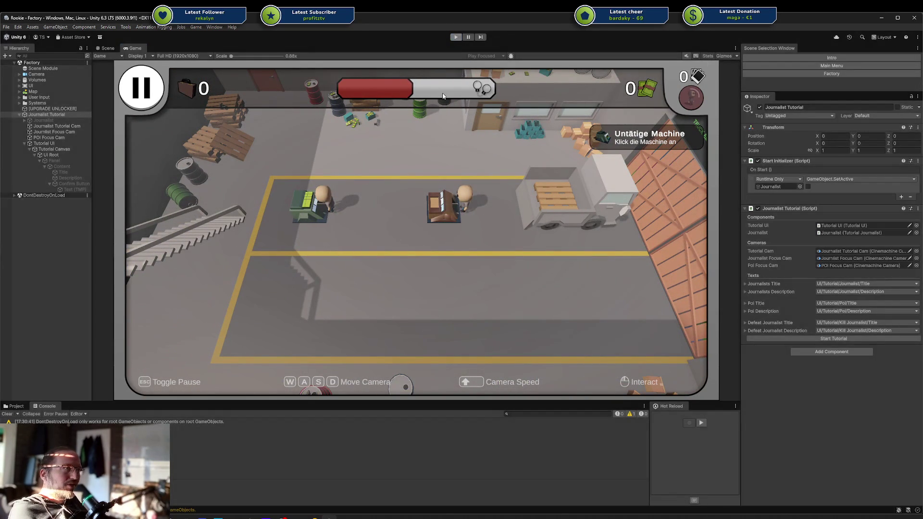
scroll(500, 192, "down", 5)
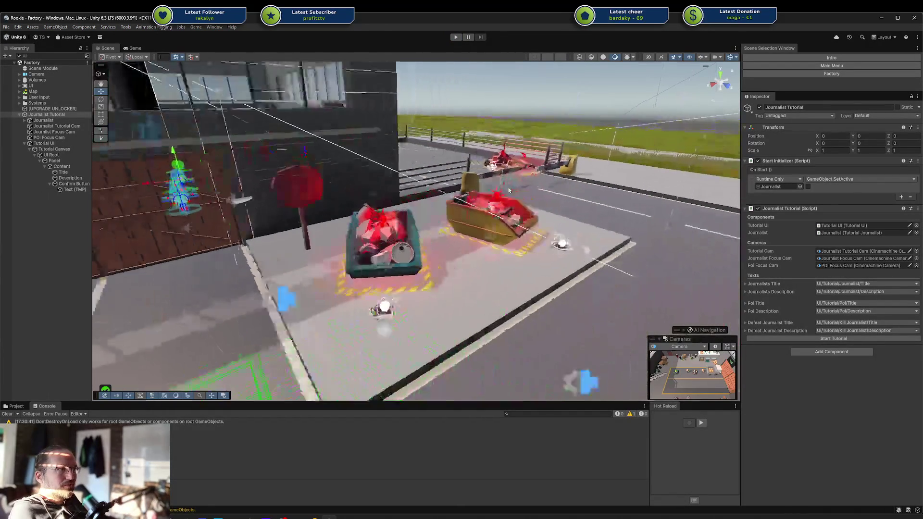
left_click_drag(500, 192, 490, 236)
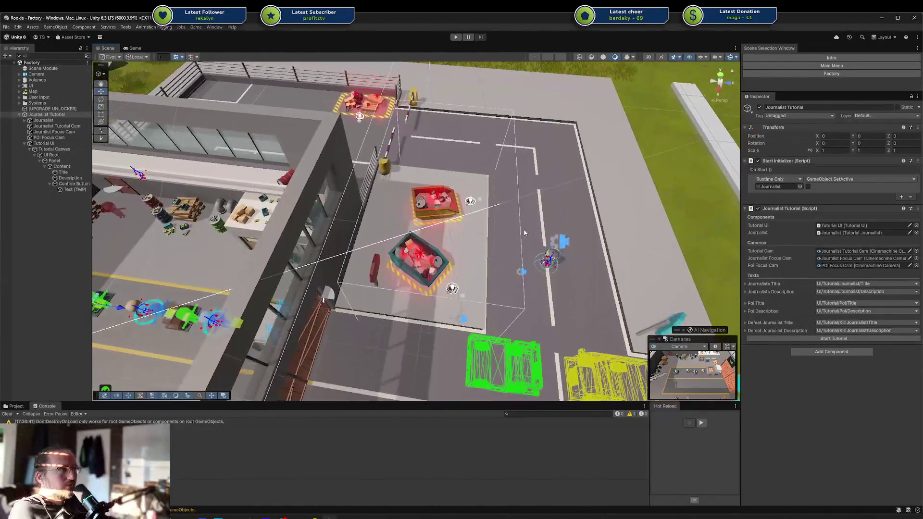
key("alt+Tab")
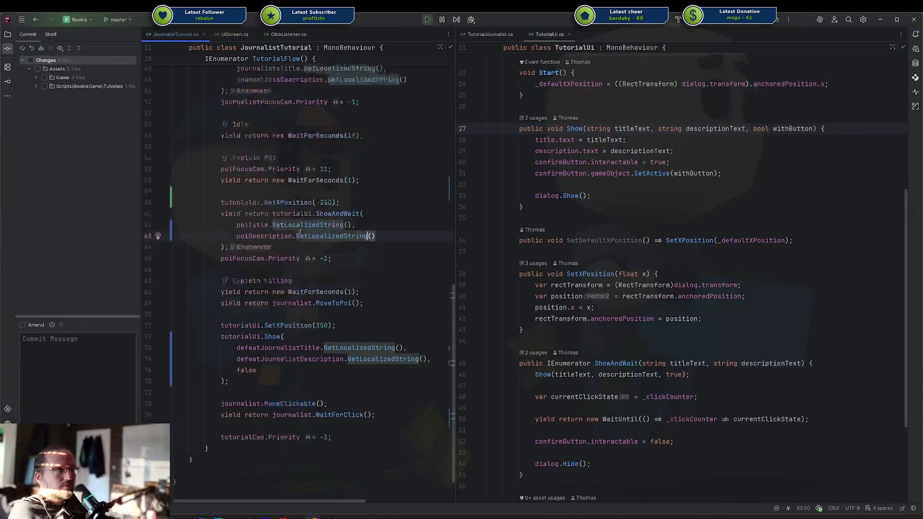
Commit all five changed files with the message edited to 'added i18n'.
scroll(300, 233, "up", 10)
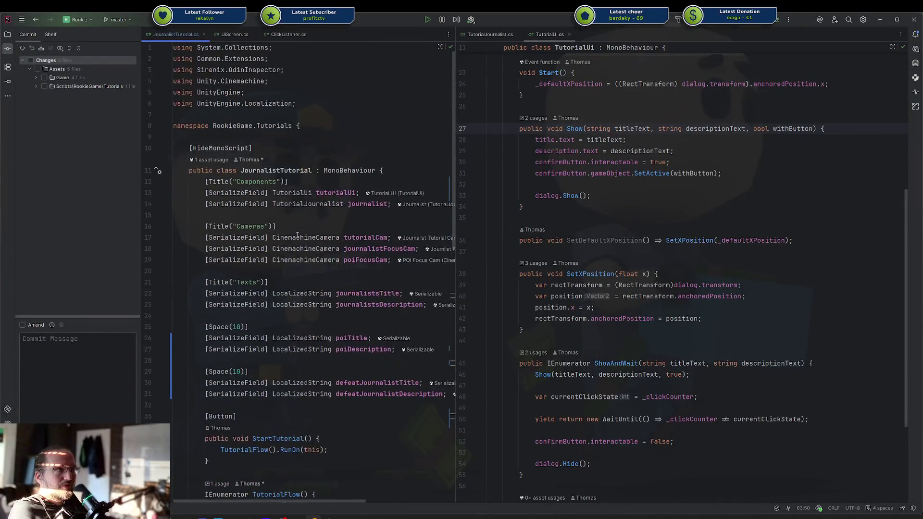
scroll(297, 234, "down", 5)
scroll(298, 235, "down", 5)
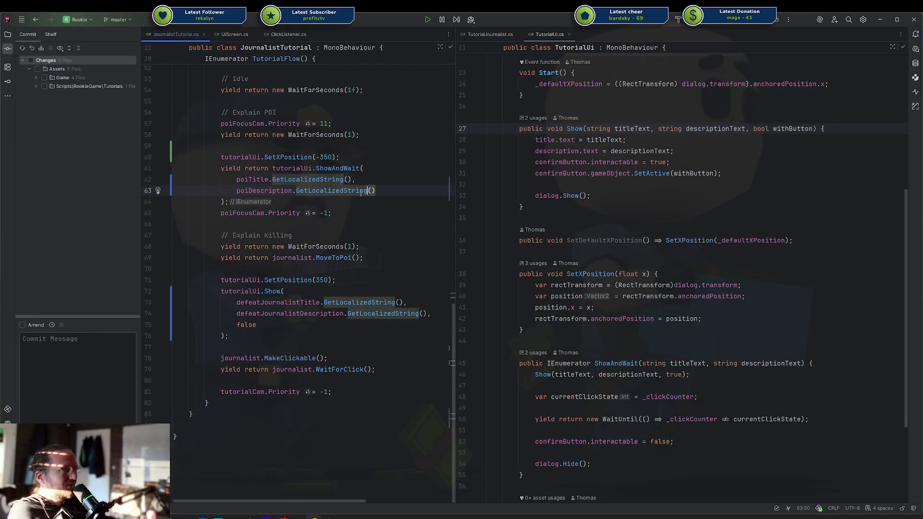
mouse_move(355, 191)
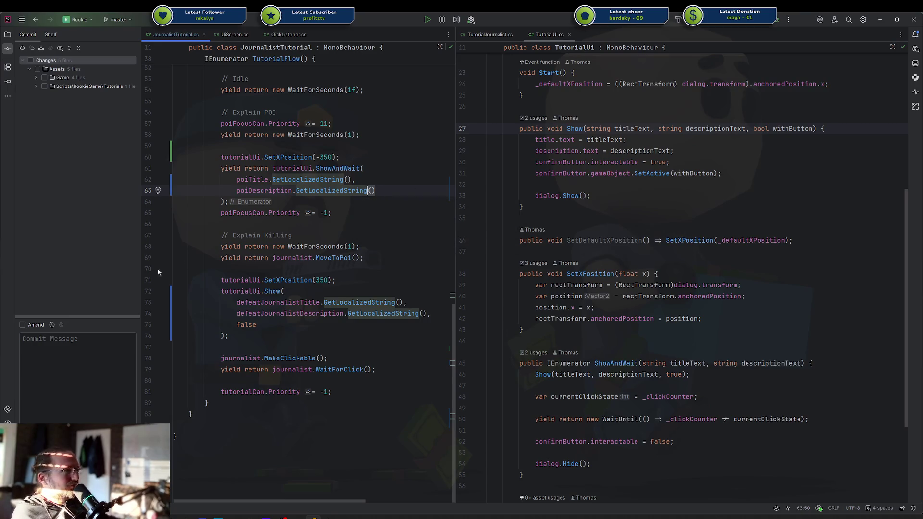
left_click(52, 326)
left_click(68, 258)
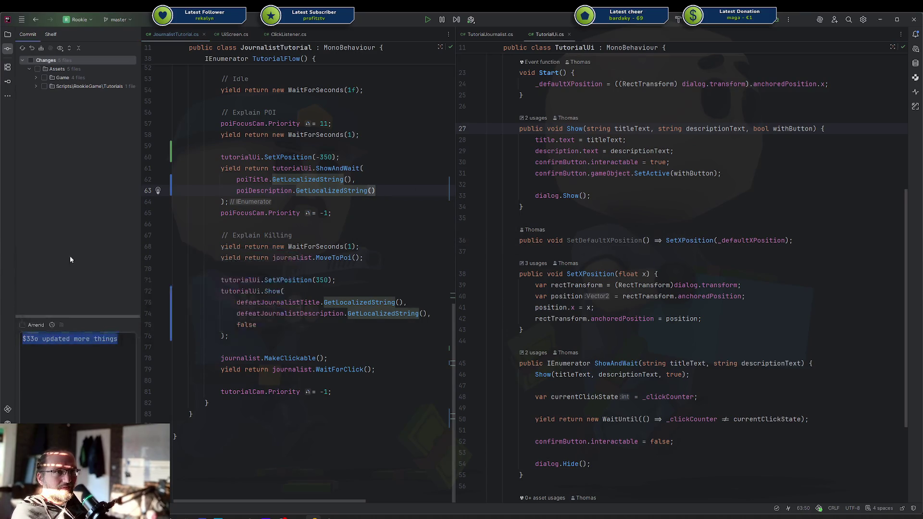
left_click(67, 355)
left_click(31, 60)
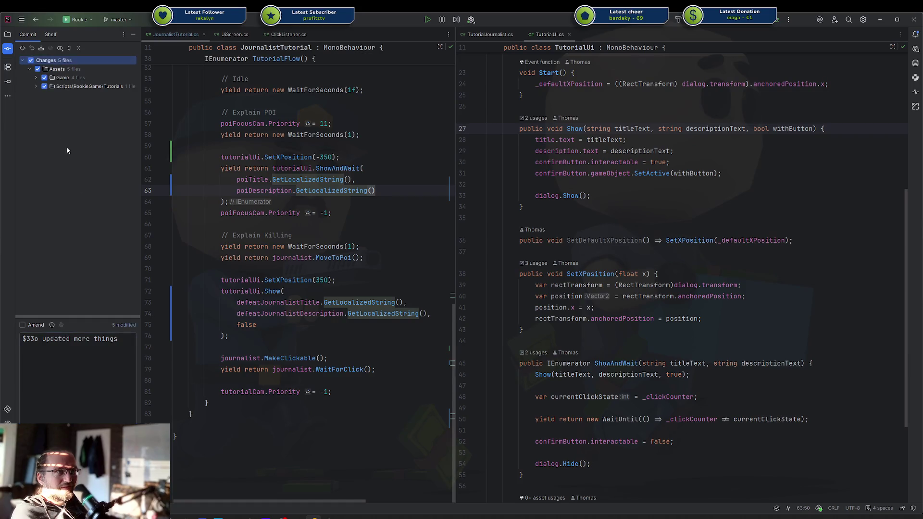
left_click_drag(43, 340, 114, 339)
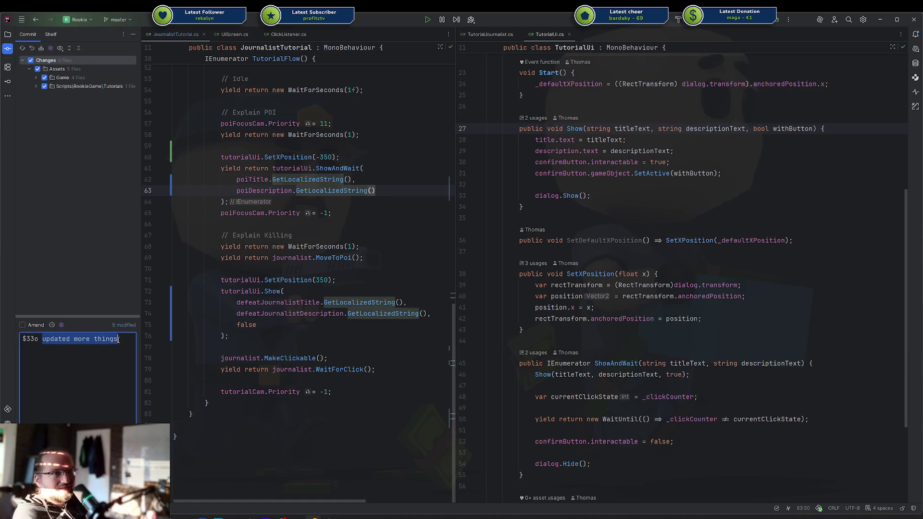
type("added i18n")
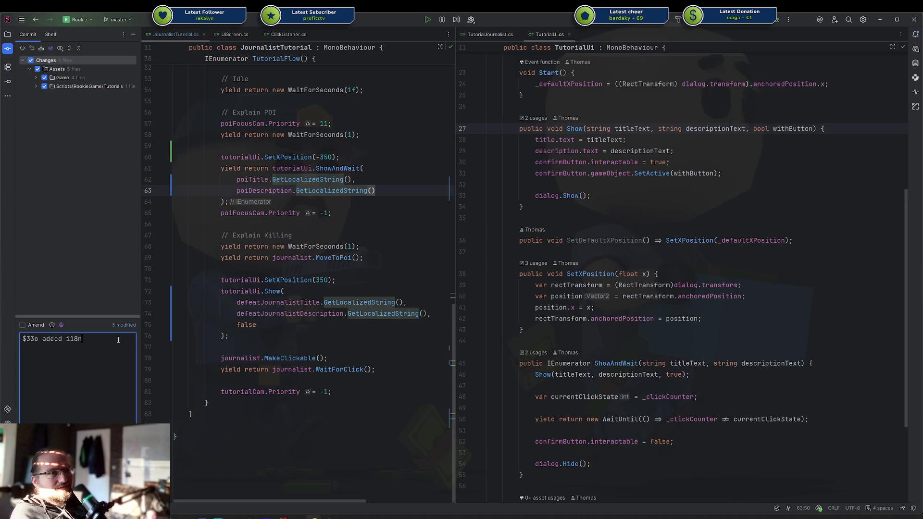
key("ctrl+Return")
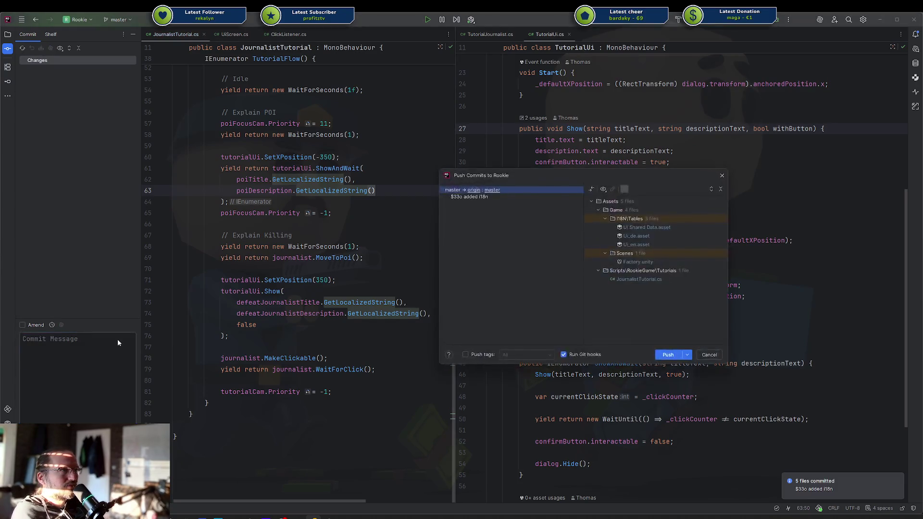
Select the SetDefaultXPosition method name, then bring up the Codecks task board.
double_click(619, 238)
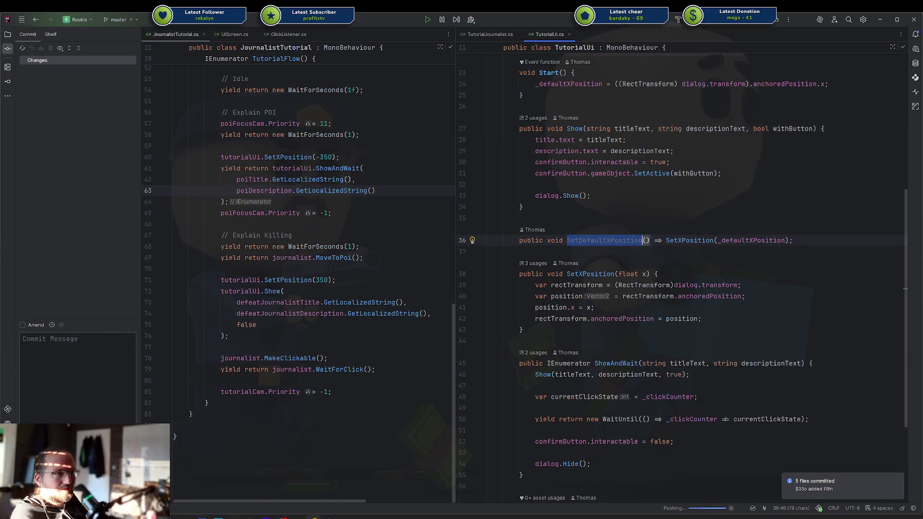
mouse_move(185, 517)
key("super+d")
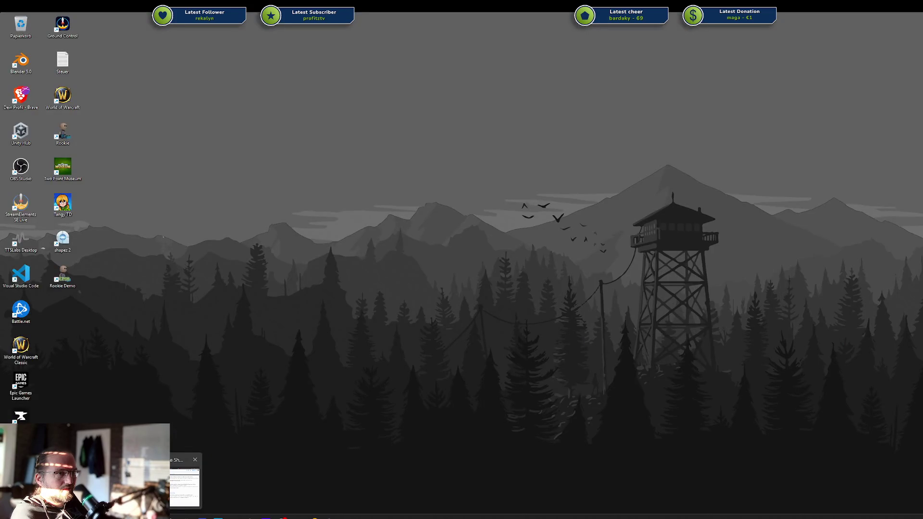
key("super+d")
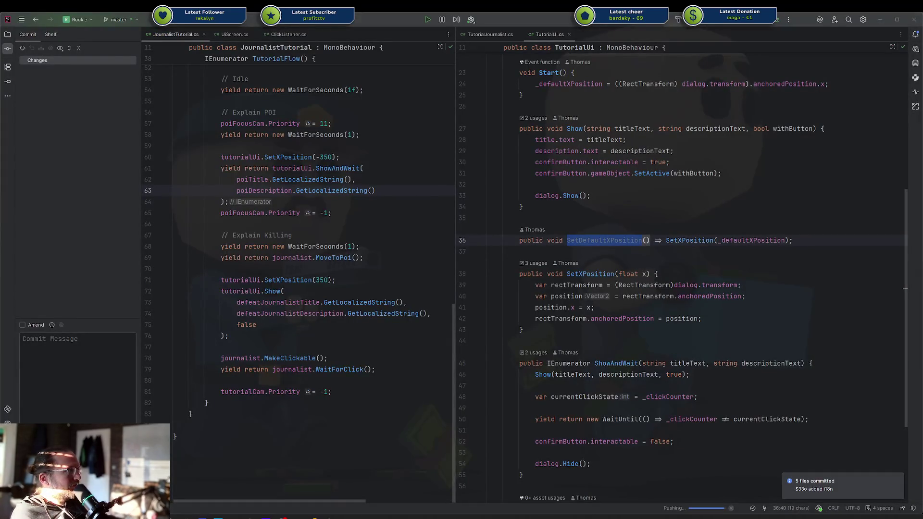
key("alt+Tab")
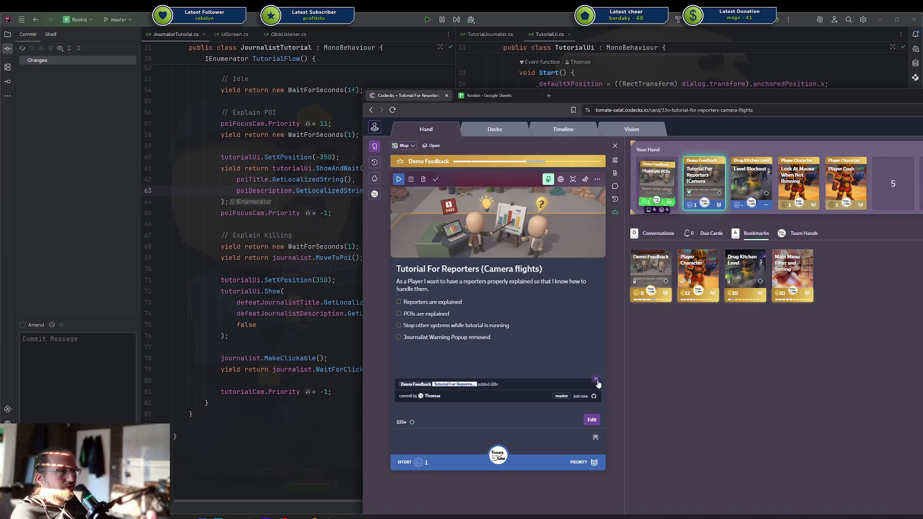
Delete the commit note, remove the '- [ ] I' description line, and tick Reporters are explained.
left_click(596, 379)
left_click(845, 340)
left_click(553, 323)
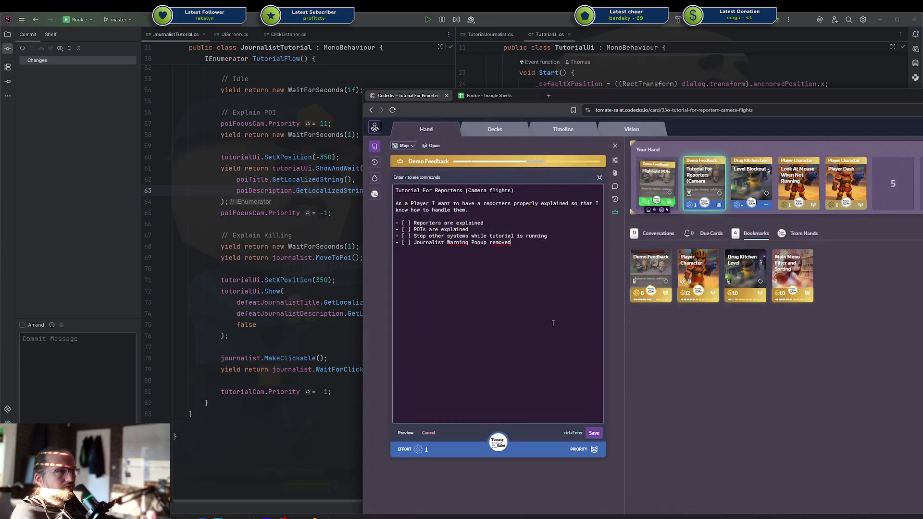
key("shift+Home")
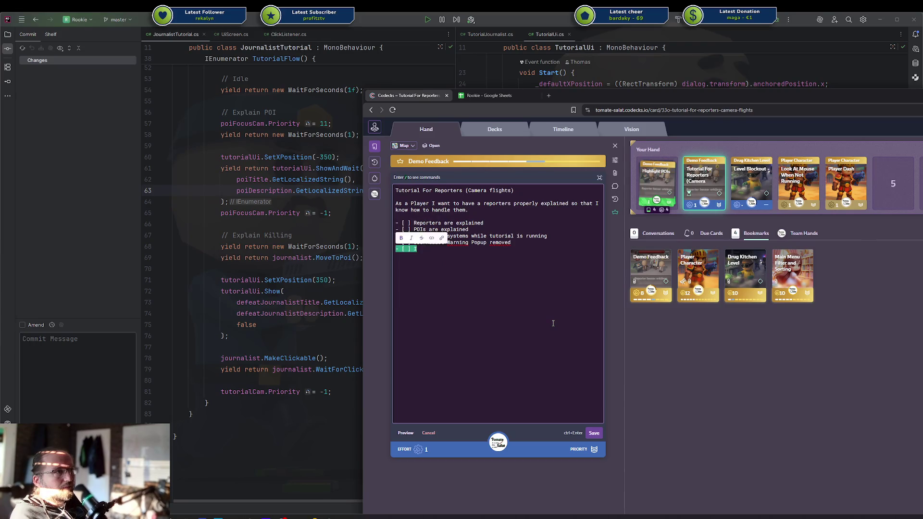
key("BackSpace")
key("ctrl+Return")
left_click(417, 302)
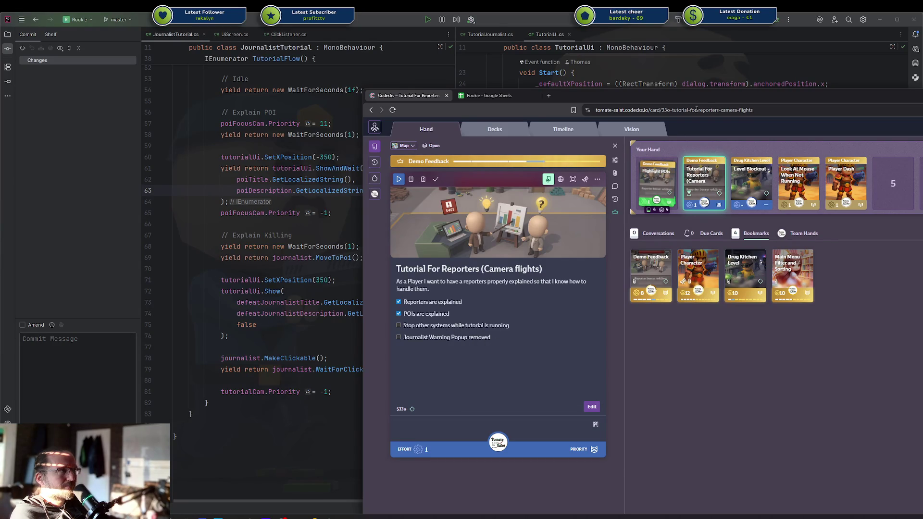
key("alt+Tab")
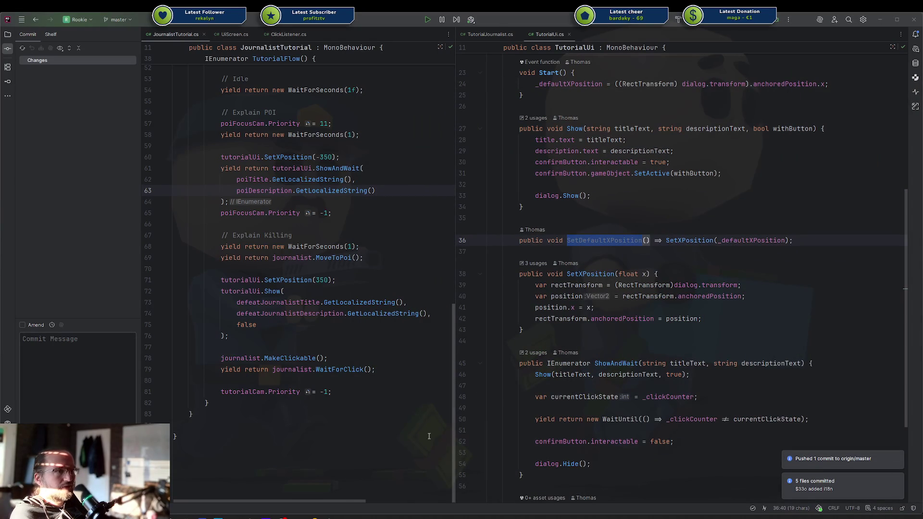
Delete the SetDefaultXPosition method line from TutorialUi.cs.
mouse_move(329, 518)
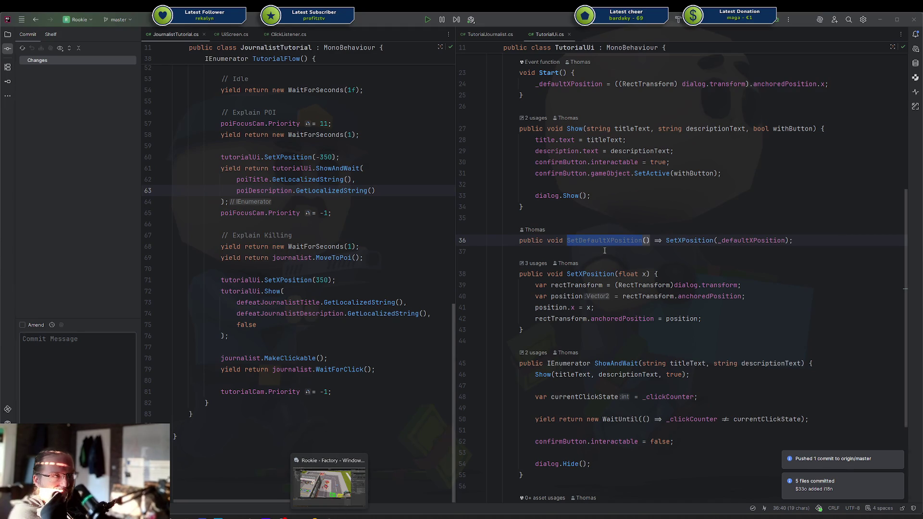
triple_click(623, 240)
scroll(622, 239, "up", 3)
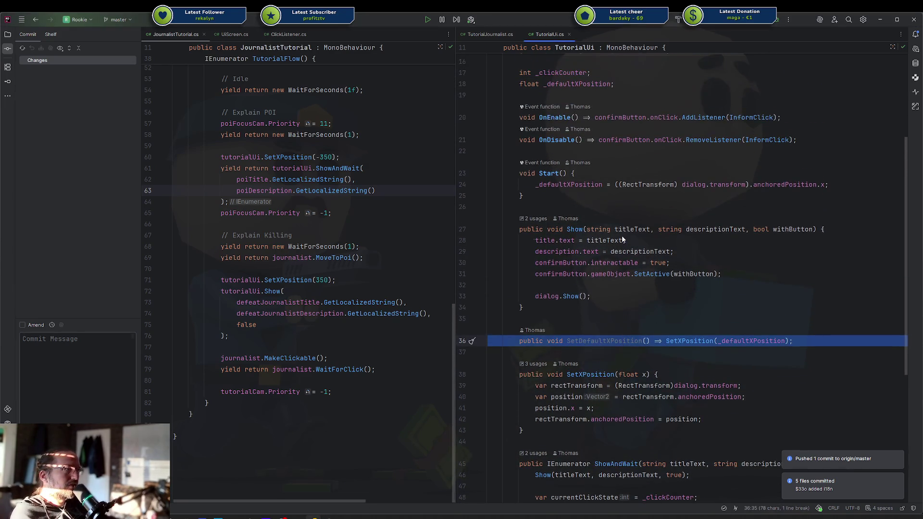
key("Delete")
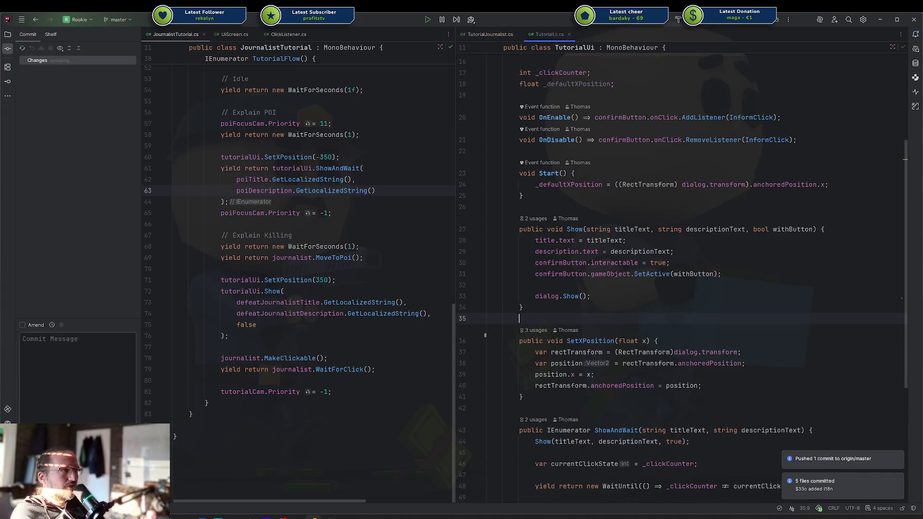
Delete the unused _defaultXPosition field and the now-broken Start method.
scroll(640, 195, "up", 4)
left_click(639, 206)
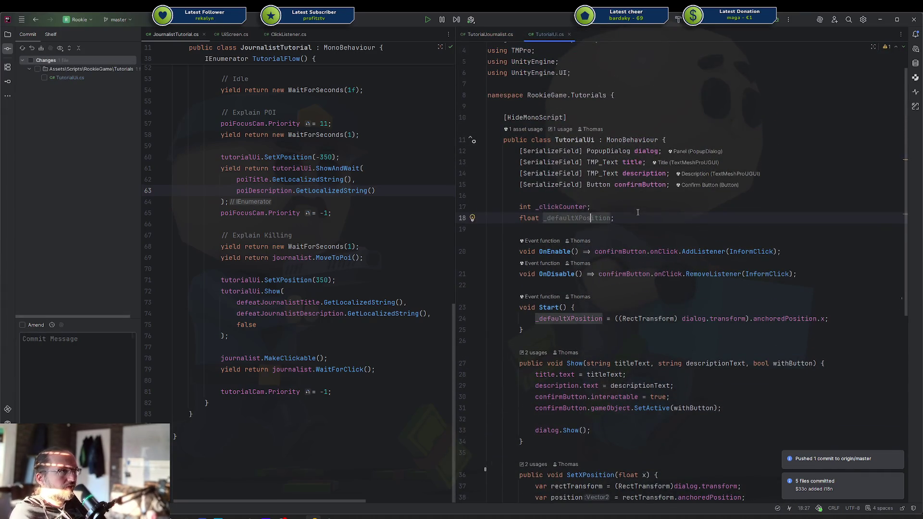
key("ctrl+y")
key("Down")
key("Down")
key("Down")
key("ctrl+y")
key("shift+Up")
key("shift+Up")
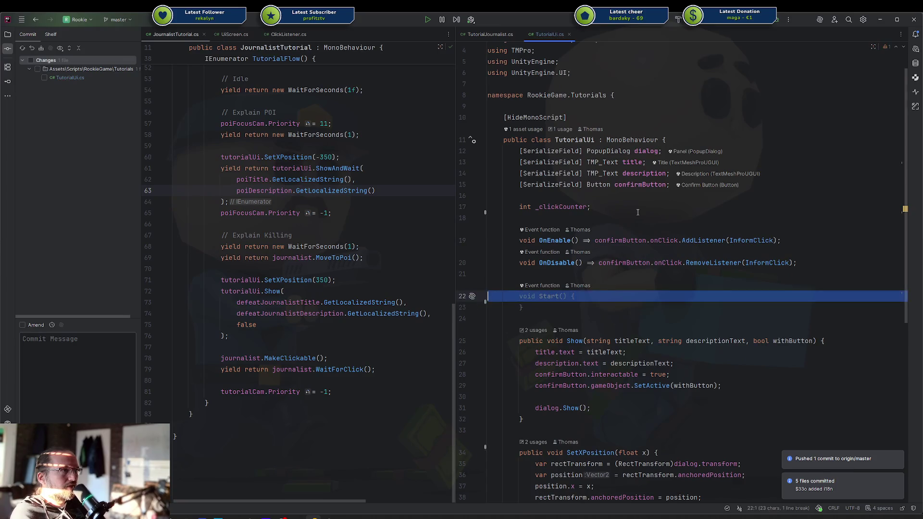
key("Delete")
scroll(638, 212, "up", 1)
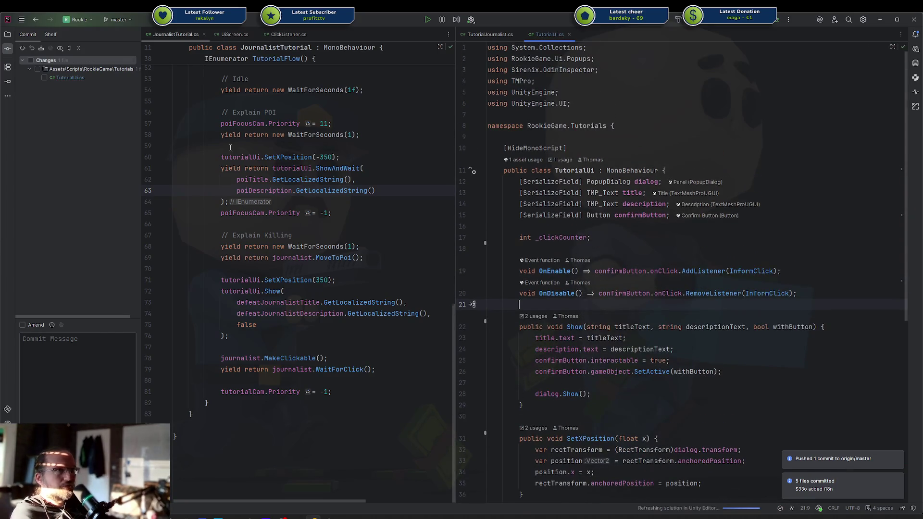
left_click(7, 34)
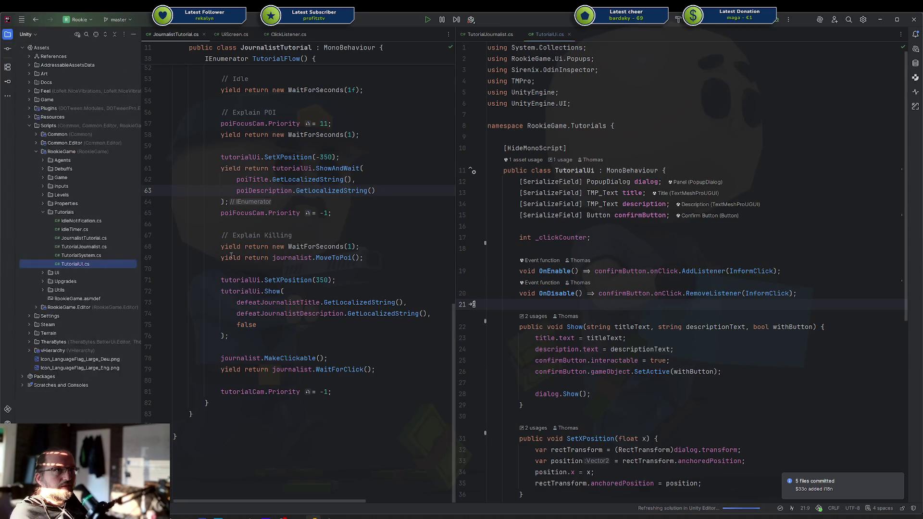
Mark Journalist Tutorial with a star icon in the Unity hierarchy.
left_click(315, 516)
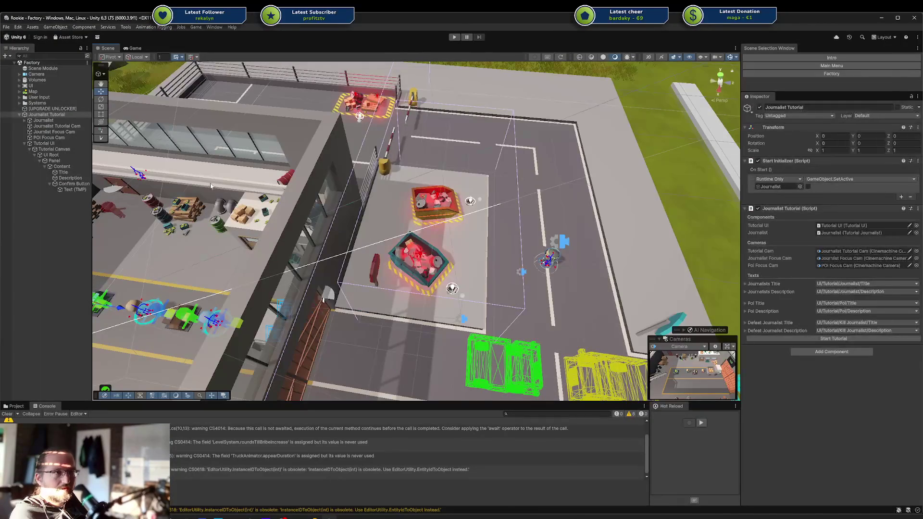
left_click(20, 115)
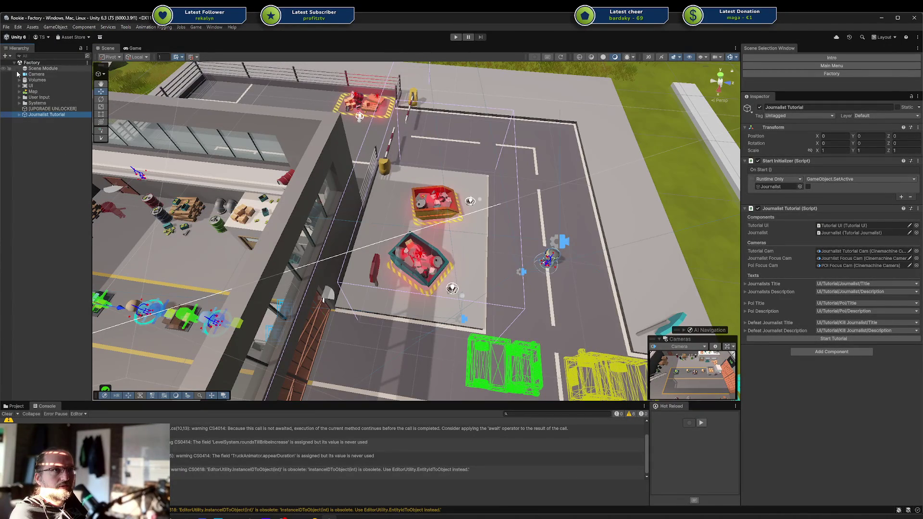
left_click(25, 115, "alt")
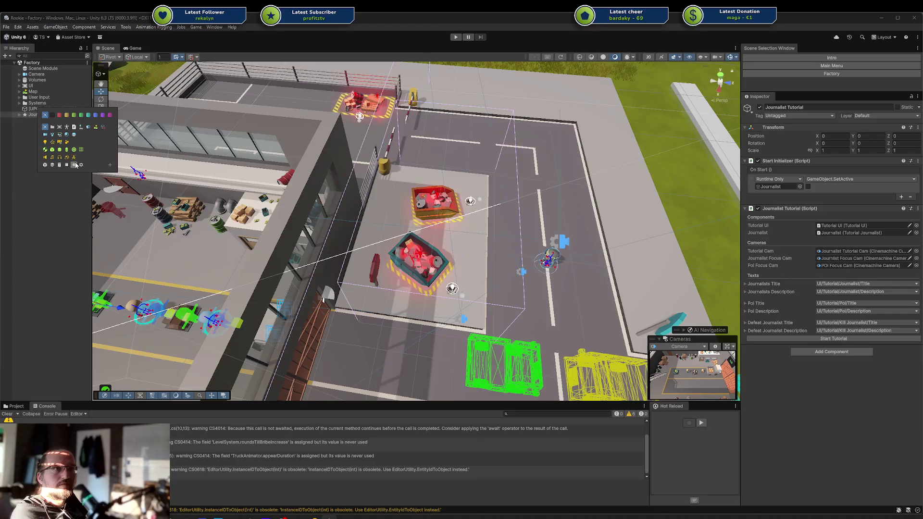
left_click(75, 165)
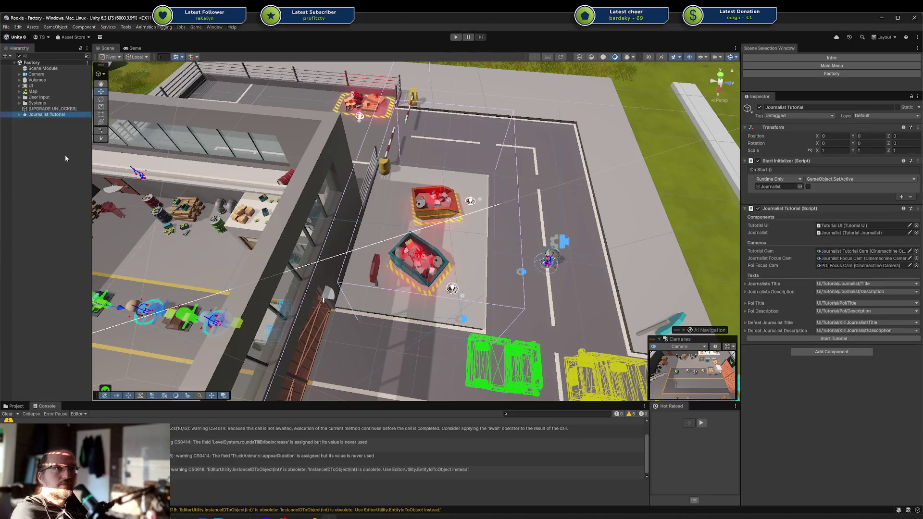
Copy the Journalists Activated This Round Listener from Journalists Warning Screen onto Journalist Tutorial.
left_click(19, 85)
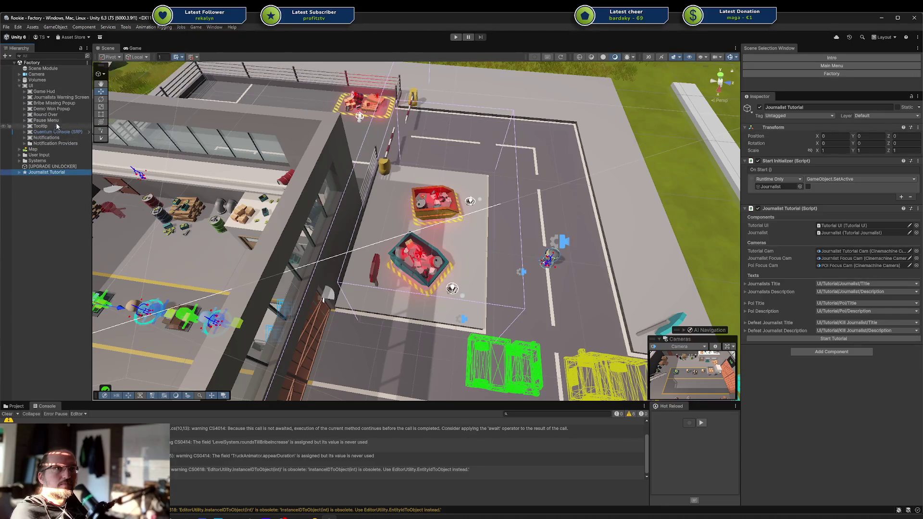
left_click(65, 98)
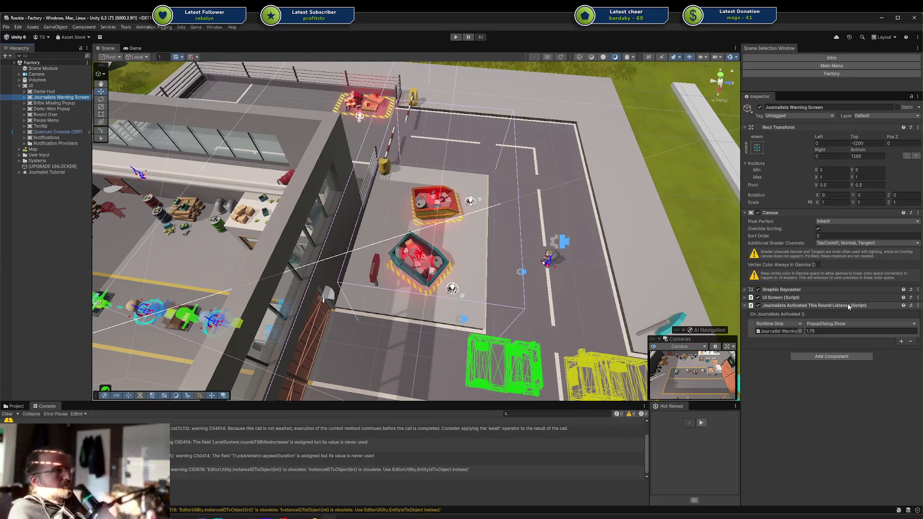
left_click_drag(849, 306, 48, 175)
left_click(48, 174)
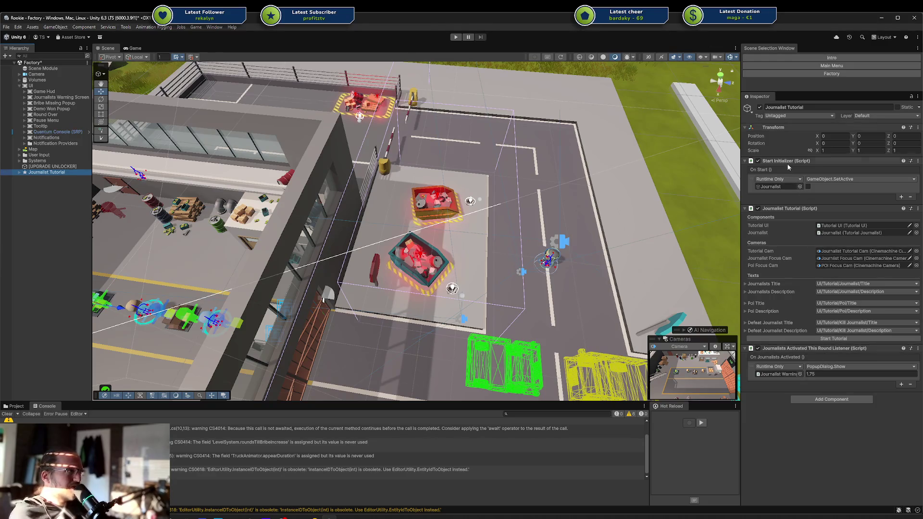
left_click(777, 209)
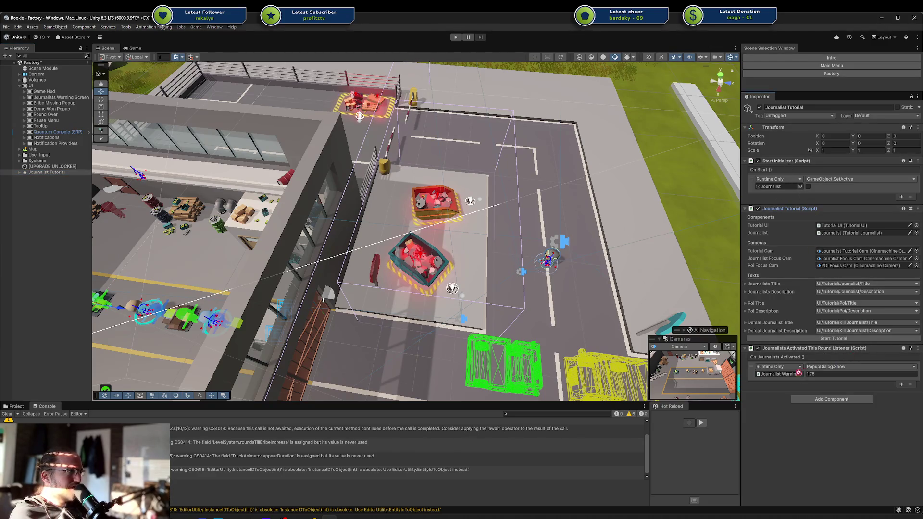
left_click_drag(799, 373, 800, 374)
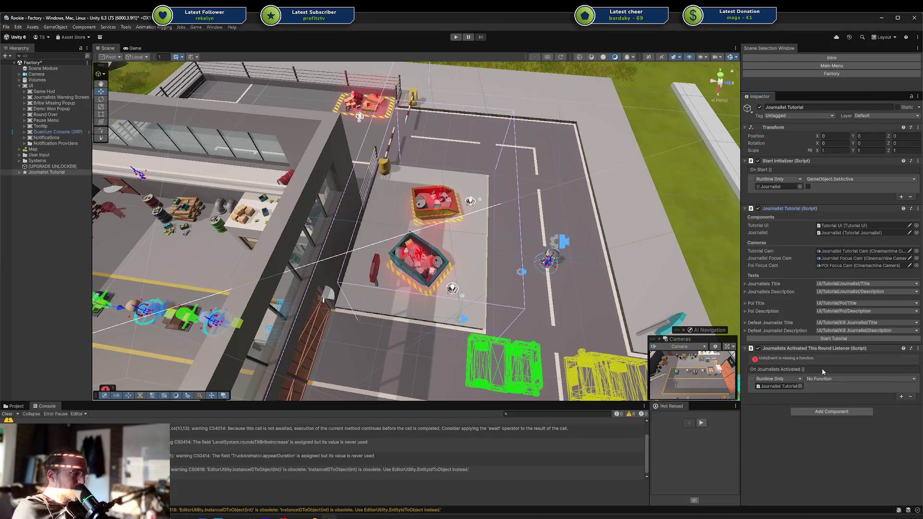
key("ctrl+z")
left_click(826, 374)
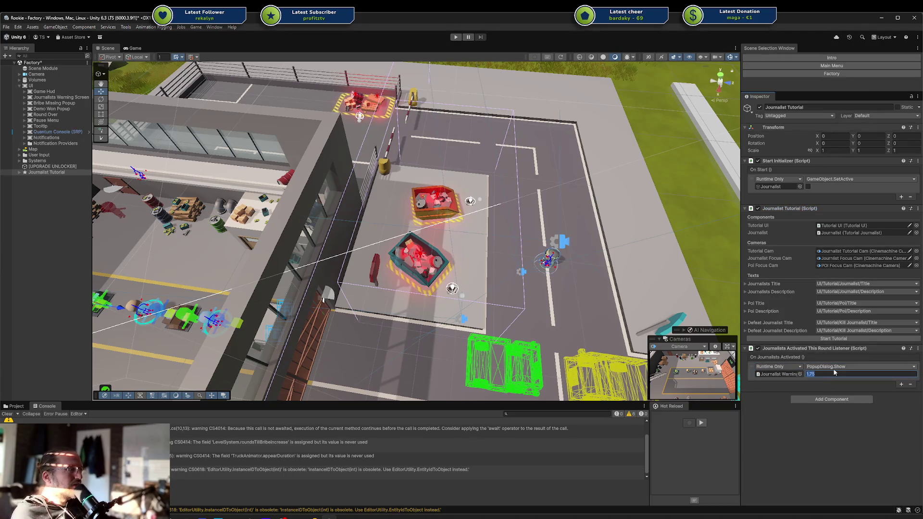
left_click(830, 374)
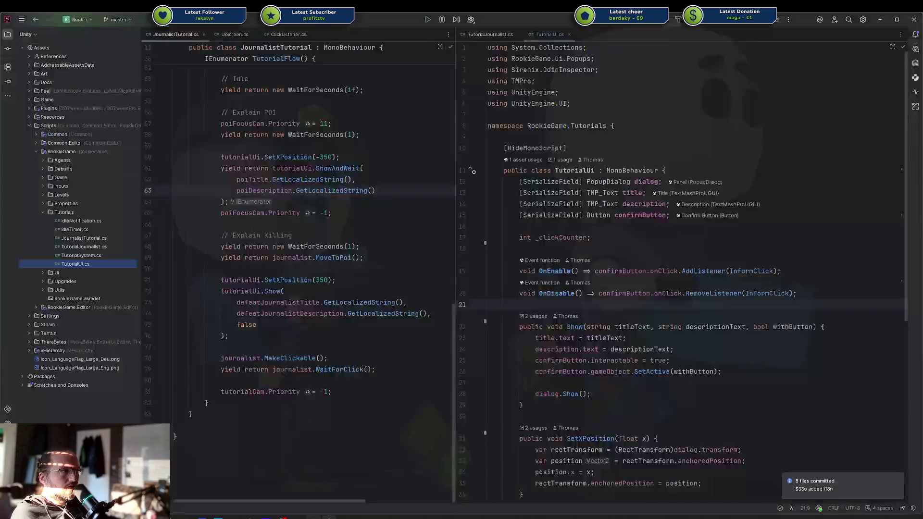
Tidy the lines below StartTutorial in JournalistTutorial.cs, discarding a half-written method line.
left_click(329, 517)
scroll(298, 162, "up", 10)
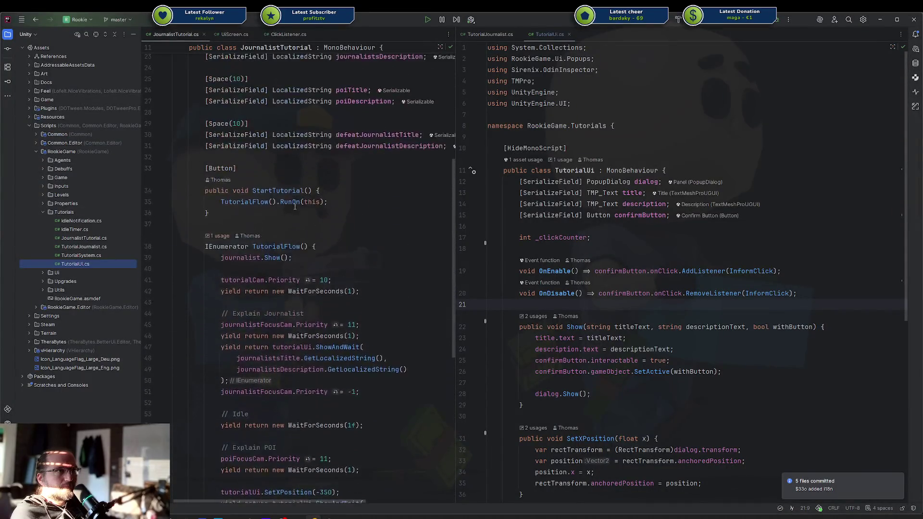
left_click(290, 290)
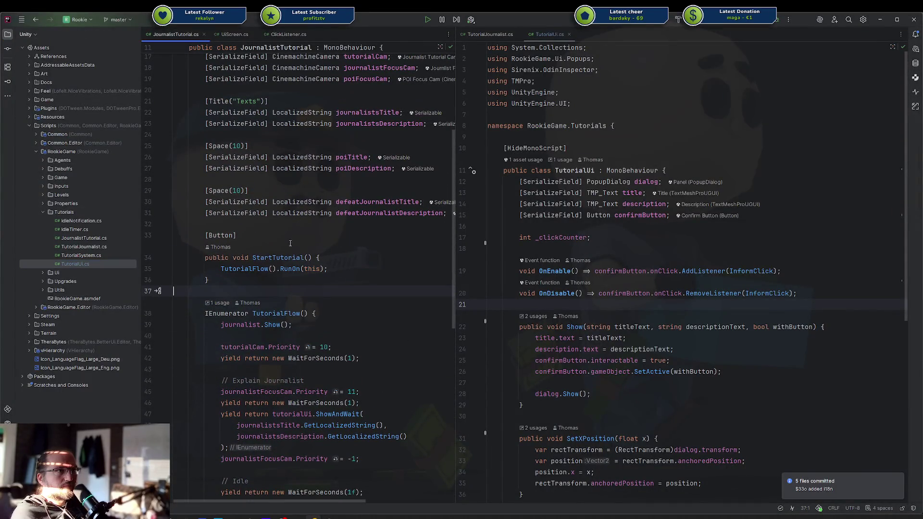
key("Return")
type("public void")
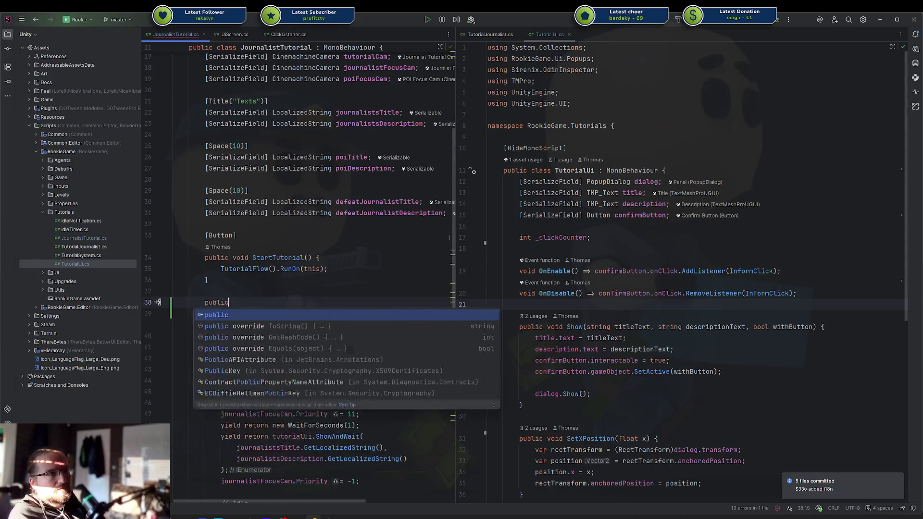
key("shift+Up")
key("shift+Up")
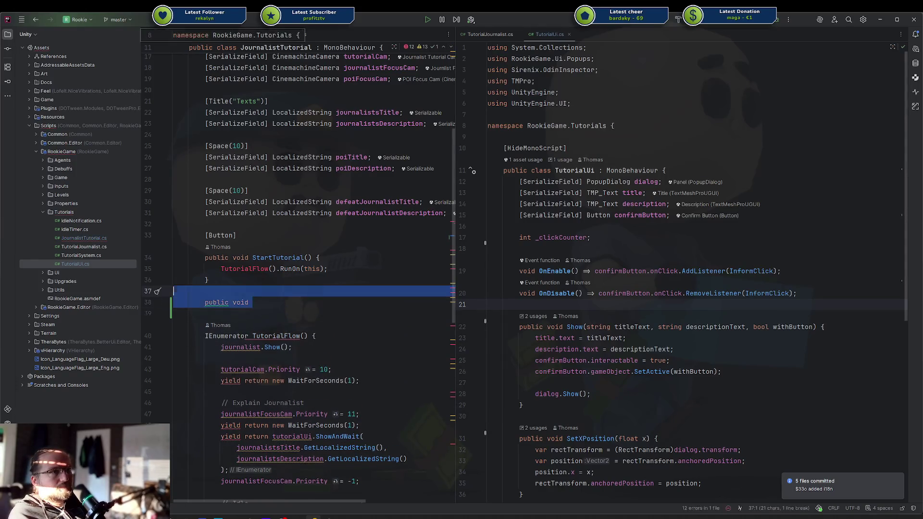
key("BackSpace")
key("Up")
key("Up")
key("Up")
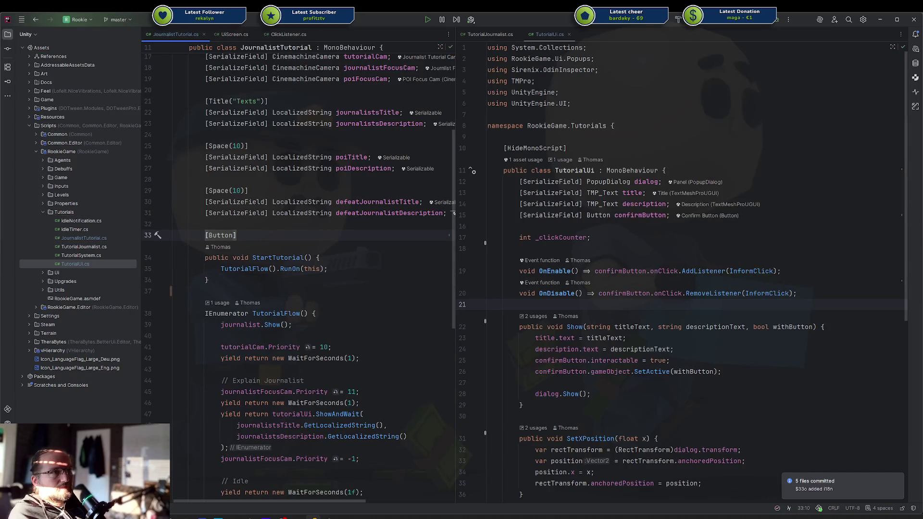
left_click(207, 279)
key("Return")
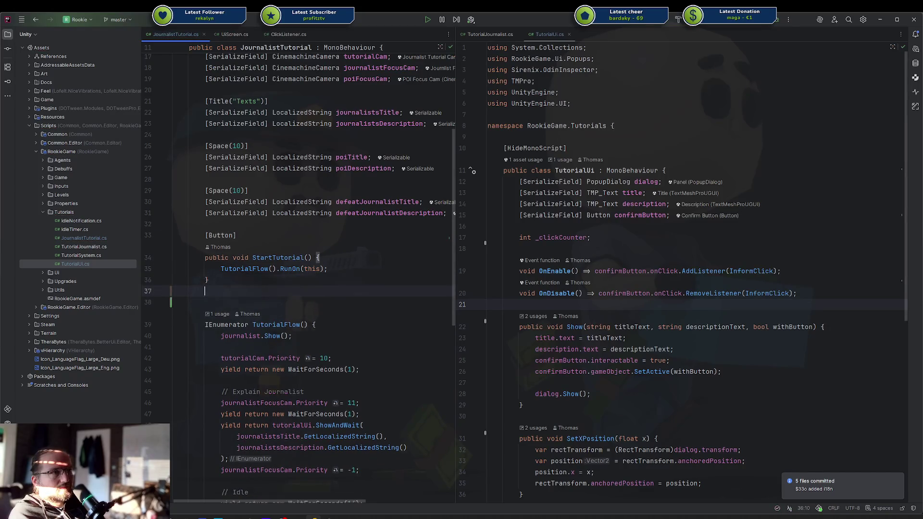
key("BackSpace")
key("BackSpace")
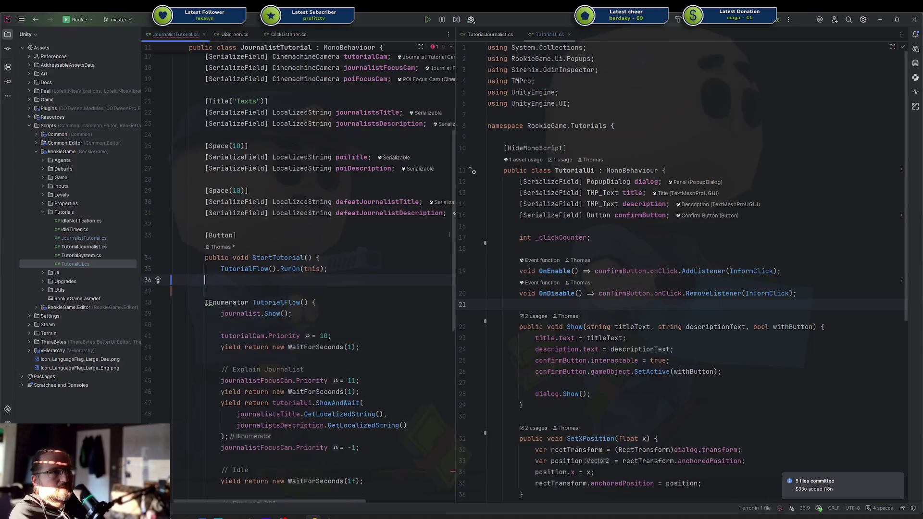
type("}")
Duplicate StartTutorial as a new StartTutorialDelayed(float delay) method.
key("shift+Up")
key("shift+Up")
key("shift+Up")
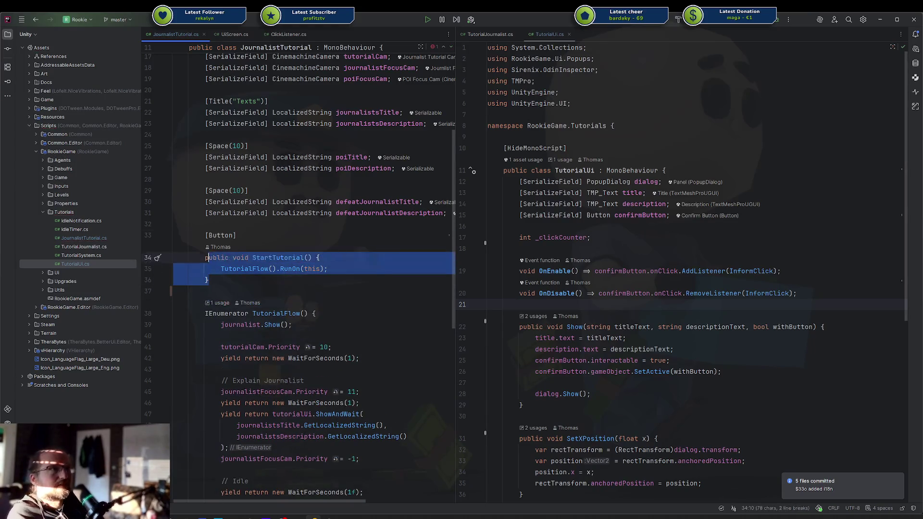
key("ctrl+c")
key("Right")
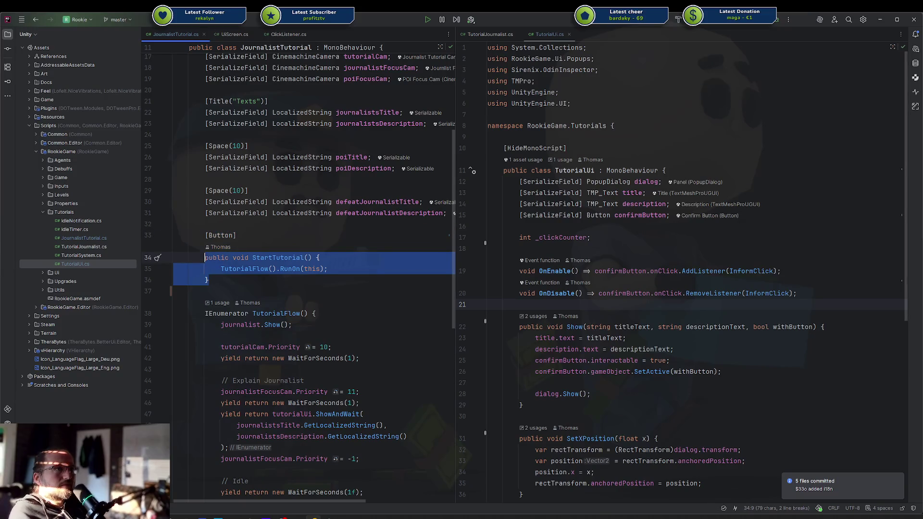
key("Return")
key("Return")
key("ctrl+v")
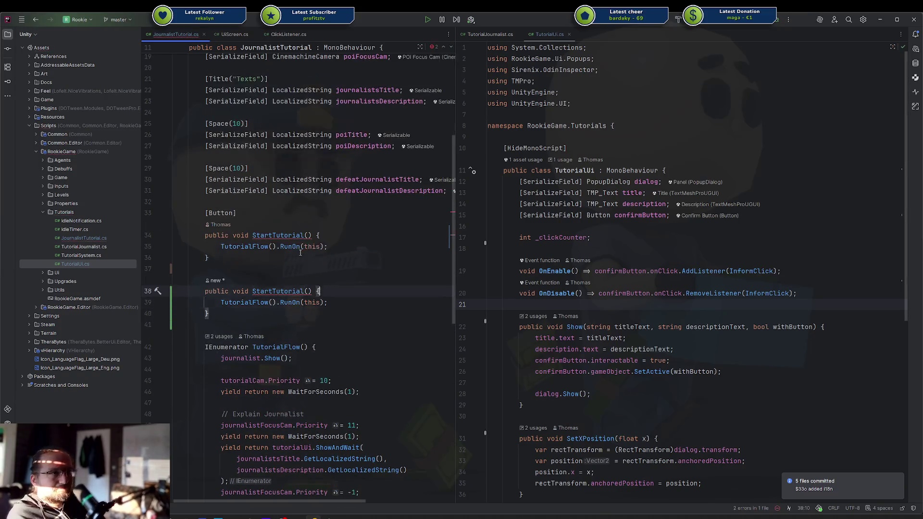
key("Up")
key("Up")
key("ctrl+Right")
key("ctrl+Right")
key("ctrl+Right")
type("Delayed")
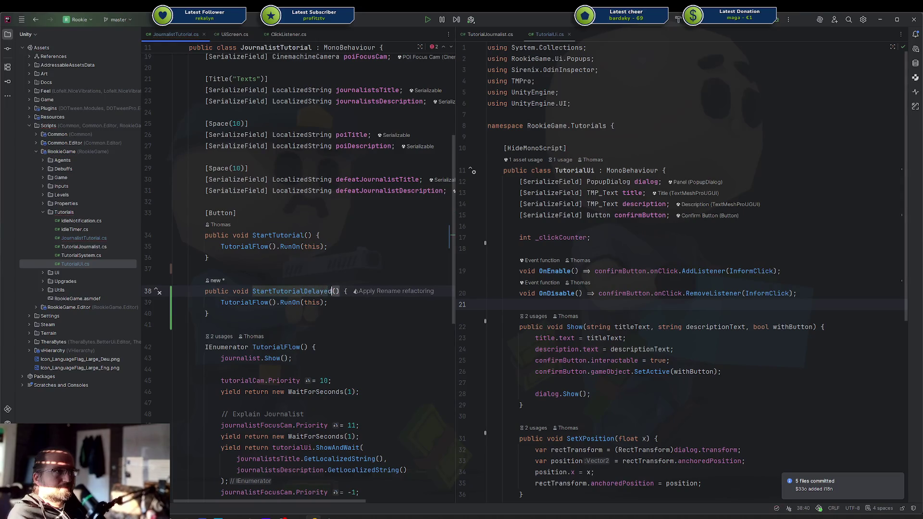
key("Right")
type("float delay")
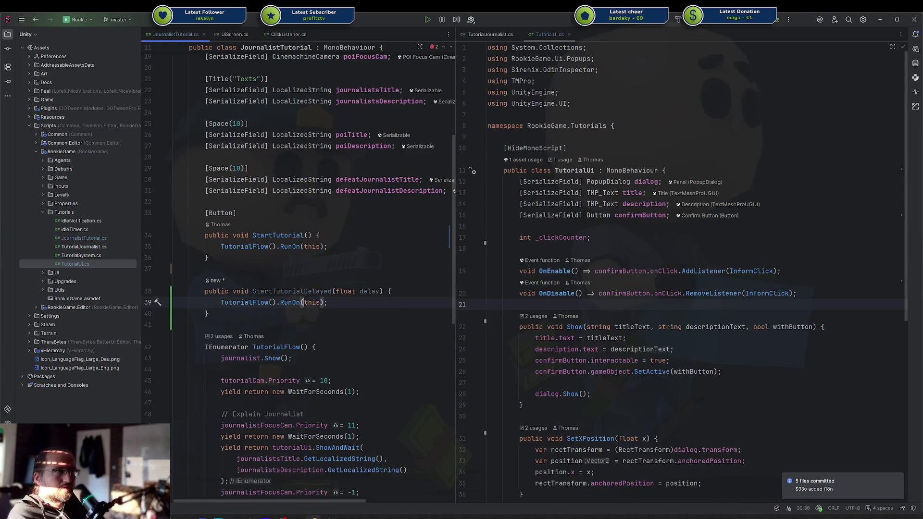
Make StartTutorialDelayed call TutorialFlow(delay) and StartTutorial call TutorialFlow(0f).
left_click(272, 302)
type("dl")
key("BackSpace")
type("elay")
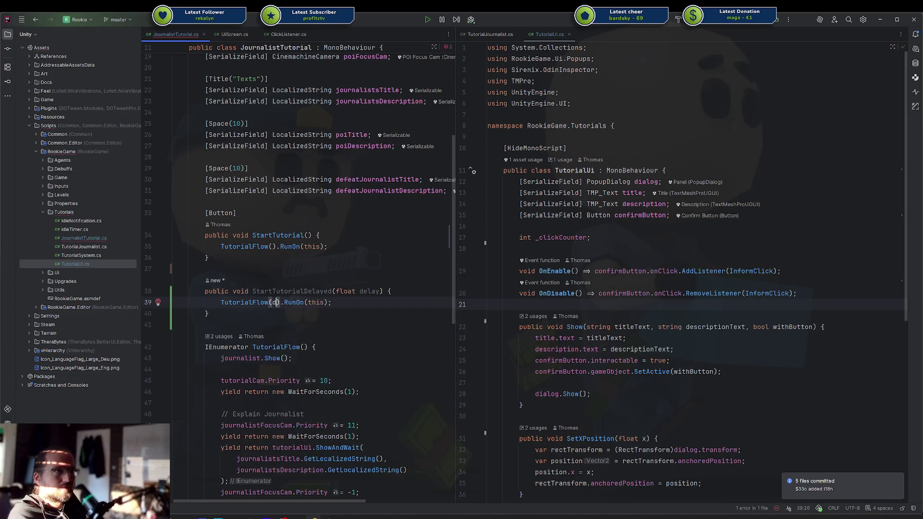
key("Escape")
left_click(272, 246)
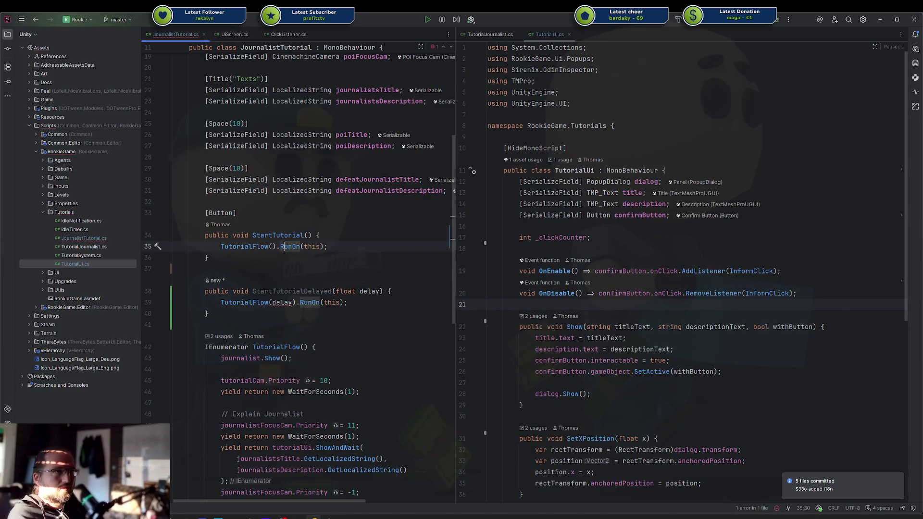
type("0")
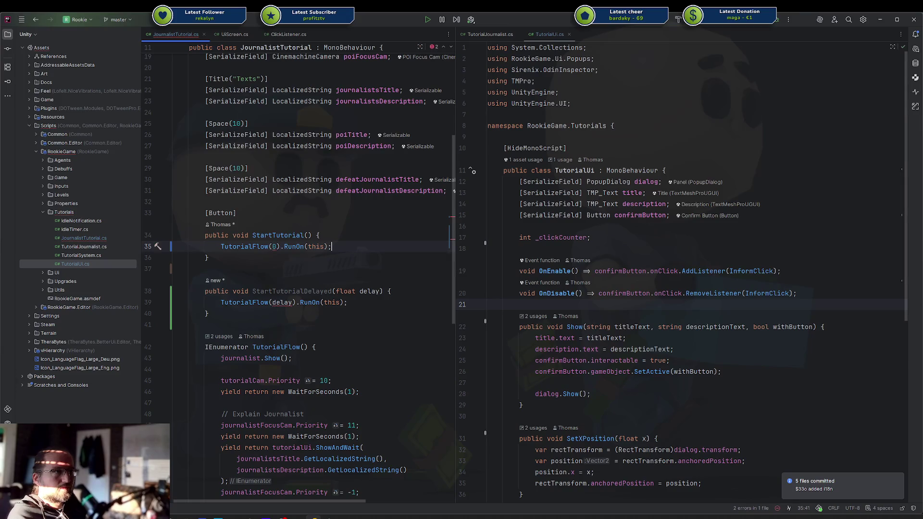
key("ctrl+w")
key("ctrl+w")
key("ctrl+w")
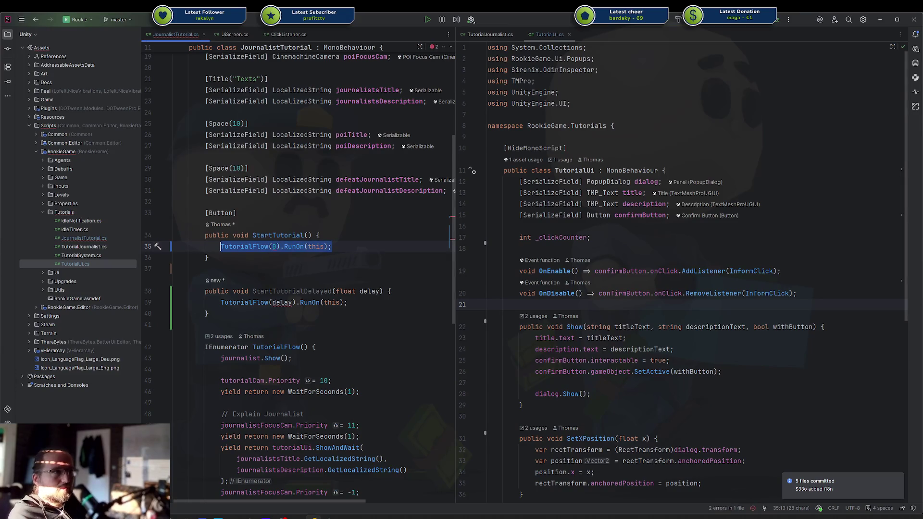
left_click(277, 246)
type("f")
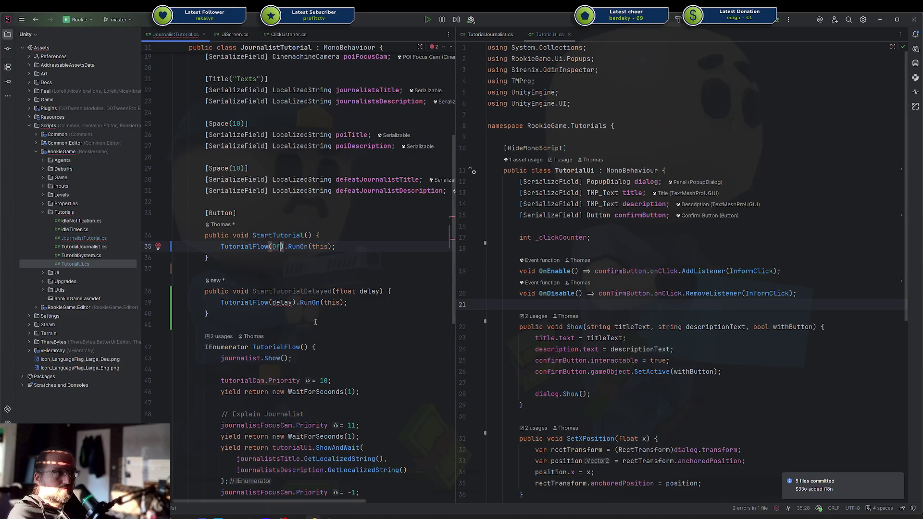
Give TutorialFlow a float delay parameter and a first line yield return new WaitForSeconds(delay).
left_click(304, 348)
type("float d")
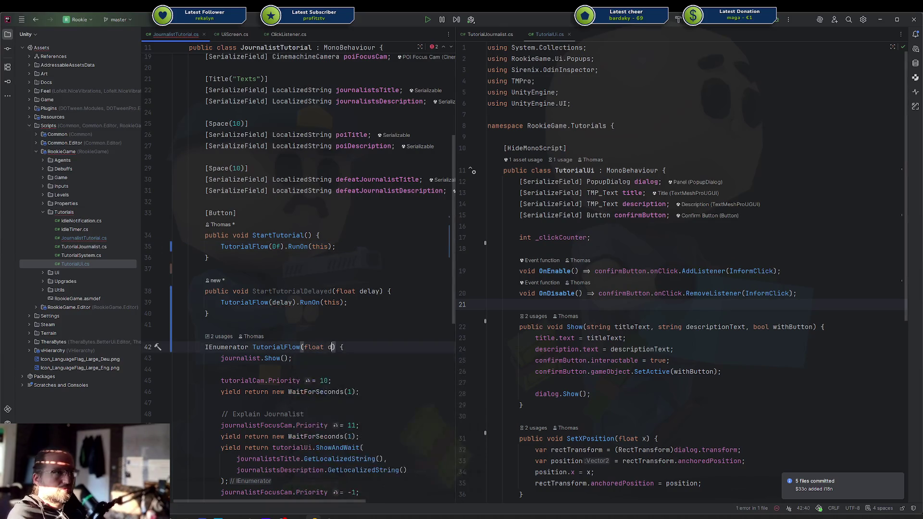
type("elay")
key("End")
key("Return")
key("Return")
key("Up")
type("yield return ")
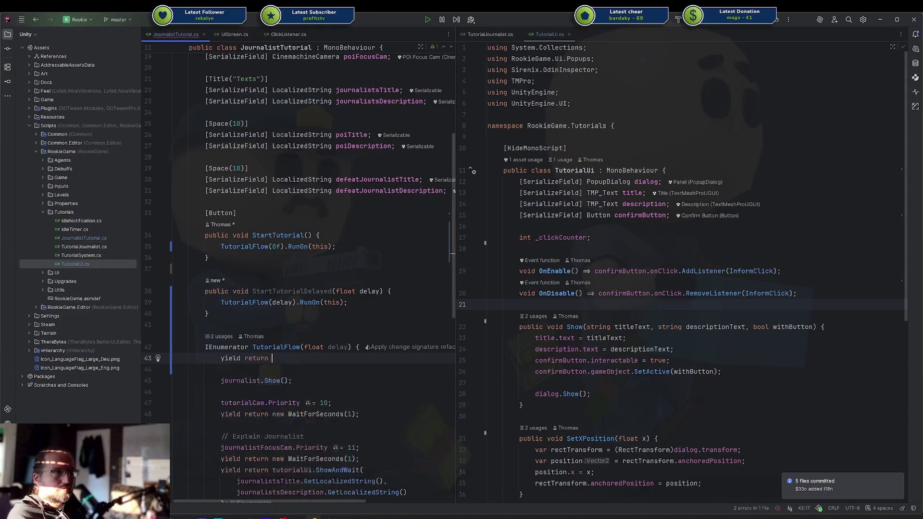
type("new Wait(")
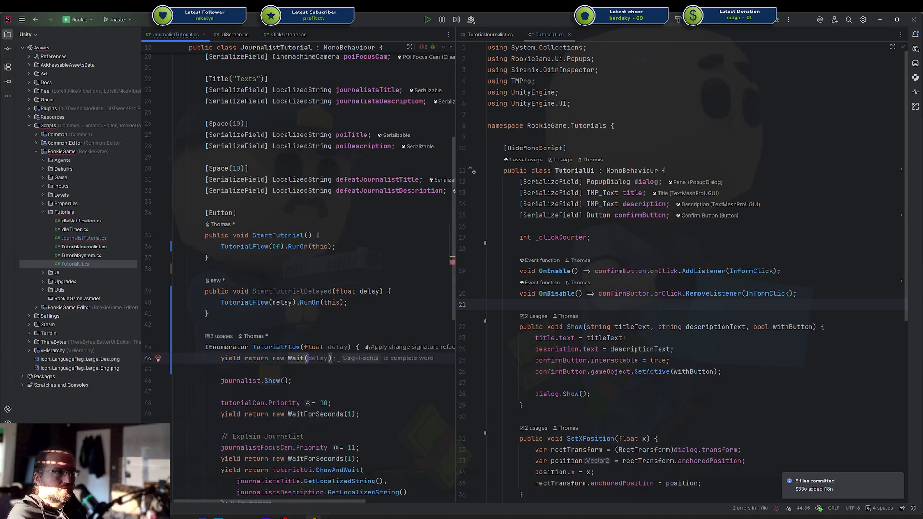
key("BackSpace")
type("F")
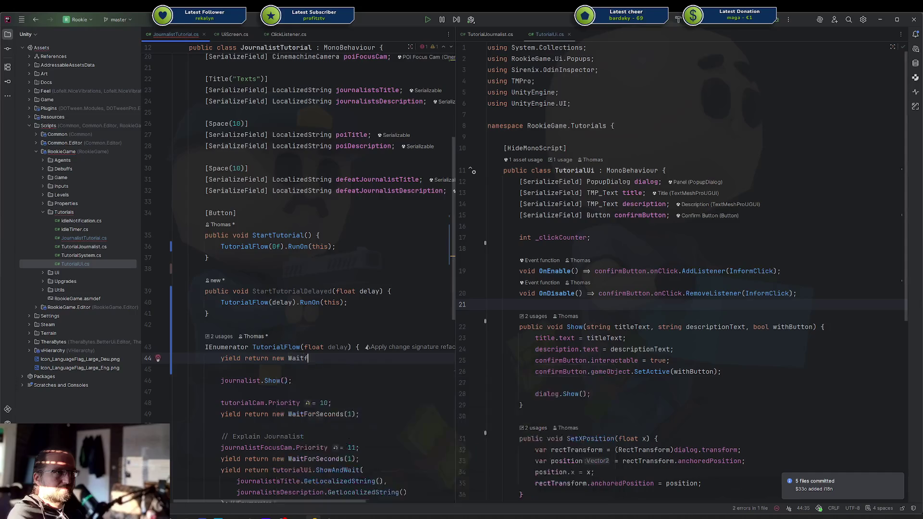
type("orSeconds(d")
key("Return")
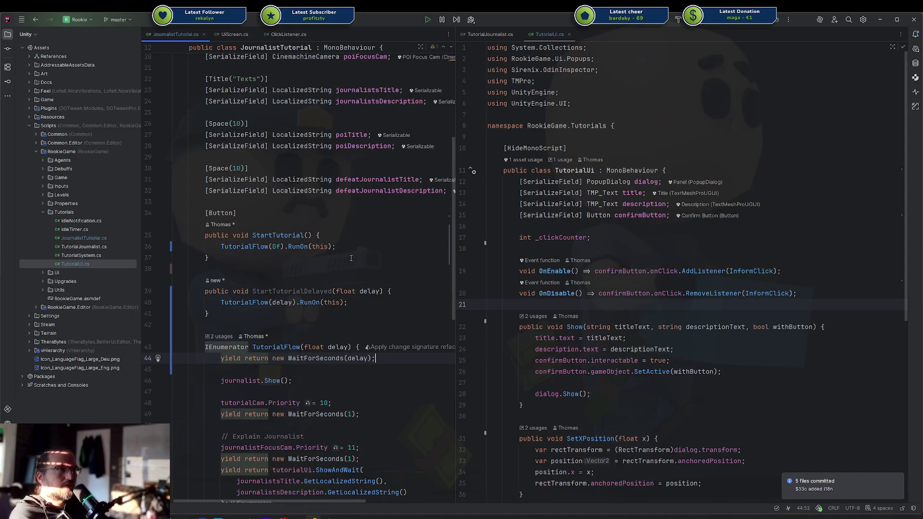
left_click(351, 258)
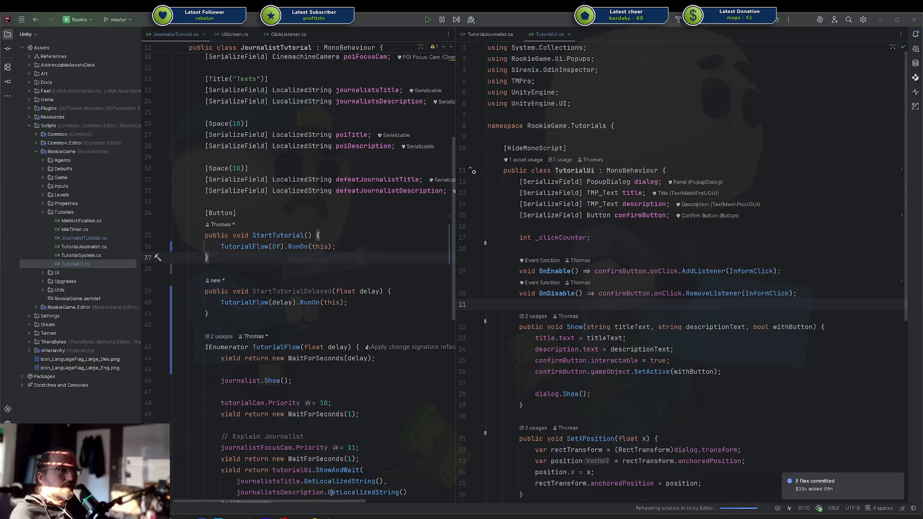
mouse_move(329, 516)
mouse_move(299, 498)
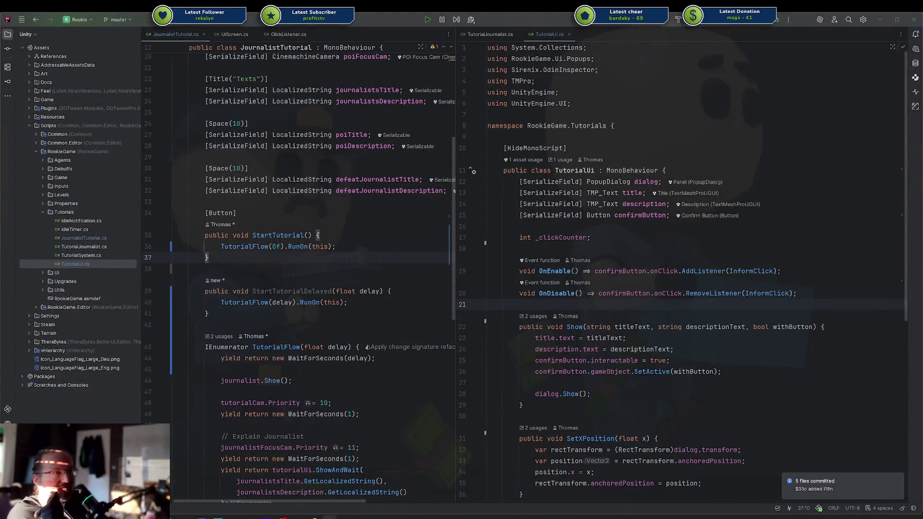
left_click(329, 481)
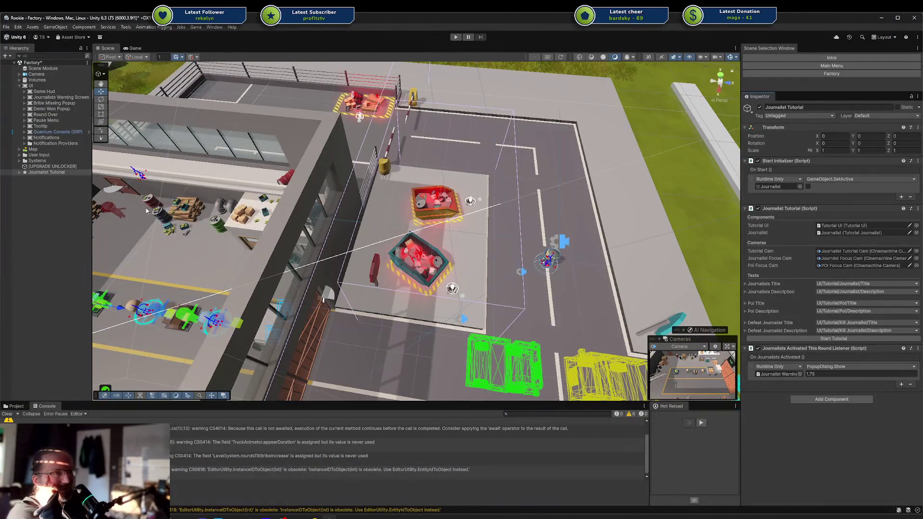
Point the listener at Journalist Tutorial's JournalistTutorial.StartTutorialDelayed with 1.75 and save the Factory scene.
mouse_move(46, 172)
left_mouse_down()
mouse_move(48, 72)
mouse_move(50, 169)
left_mouse_up()
key("ctrl+s")
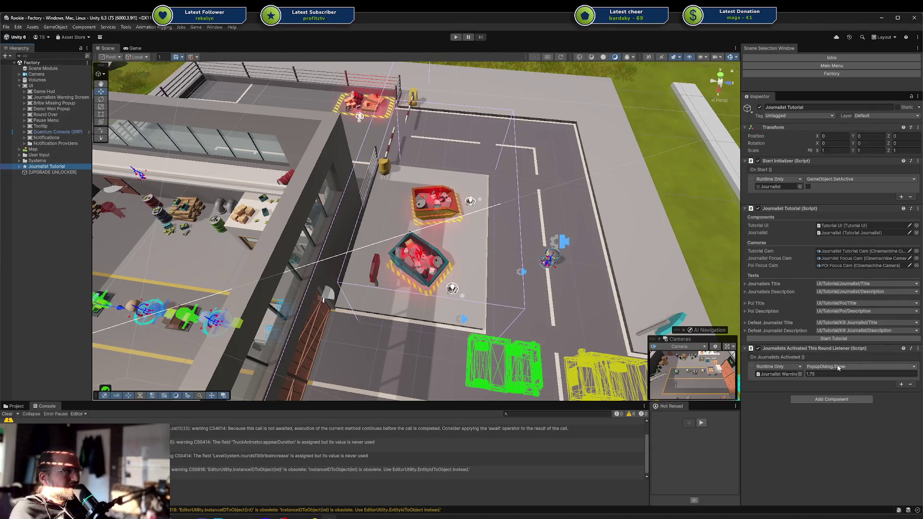
left_click(823, 373)
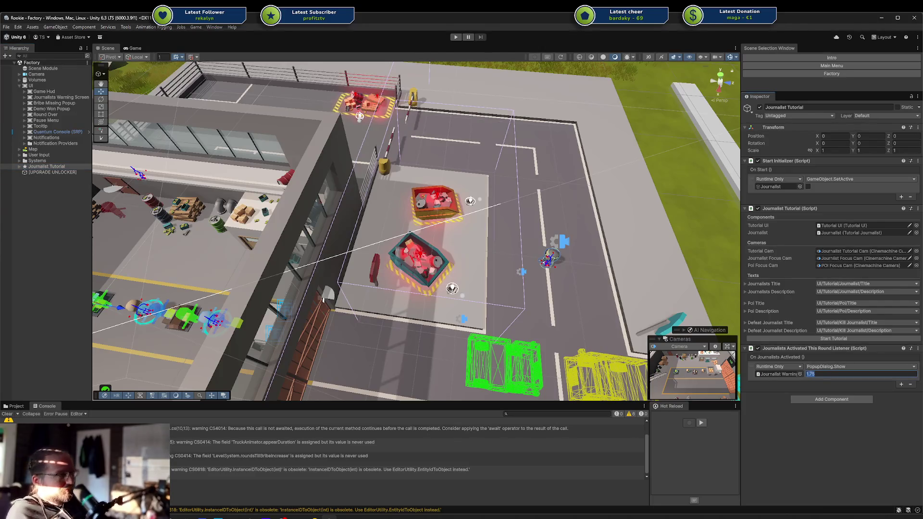
mouse_move(783, 206)
left_mouse_down()
mouse_move(796, 371)
mouse_move(780, 374)
left_mouse_up()
left_click(840, 380)
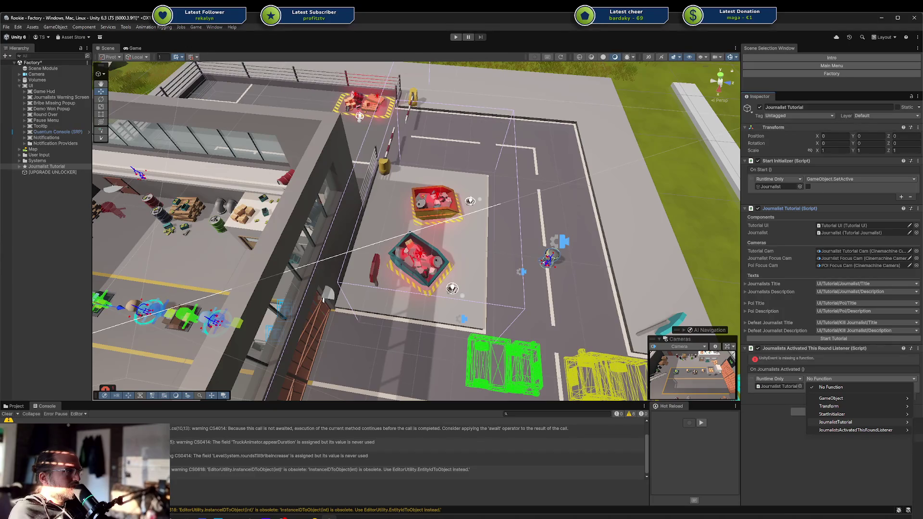
left_click(919, 509)
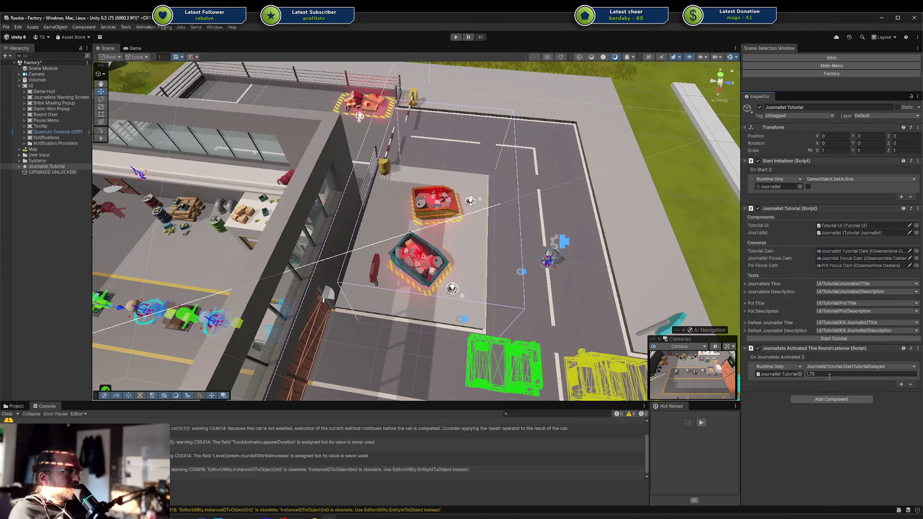
key("ctrl+s")
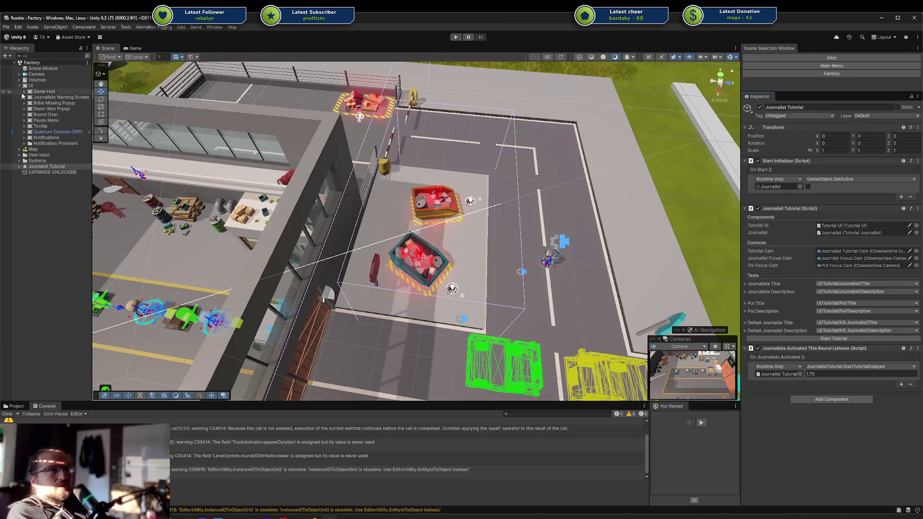
left_click(54, 70)
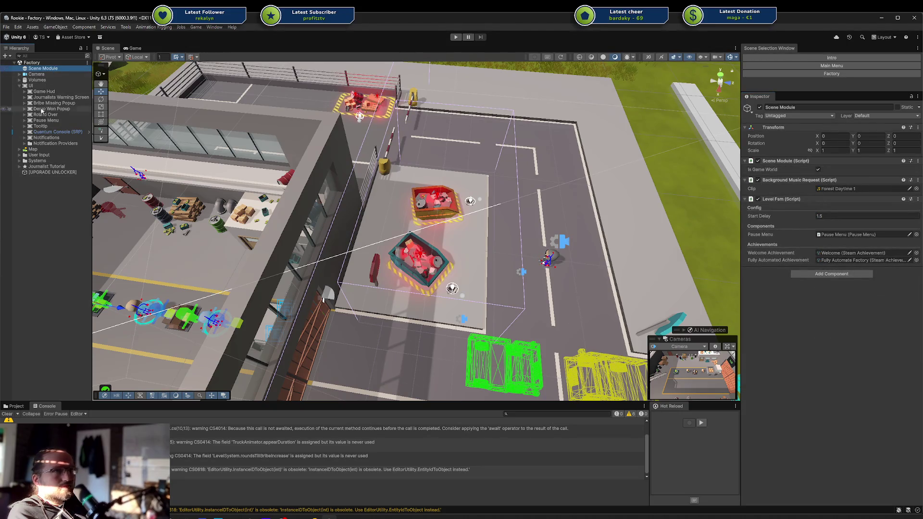
Inspect Journalists Warning Screen and its Journalist Warning popup child in the hierarchy.
left_click(40, 167)
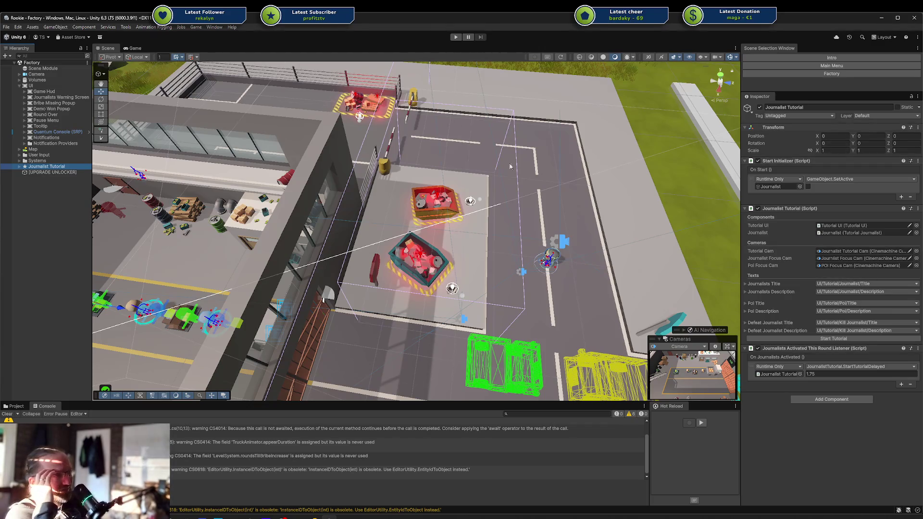
left_click(71, 97)
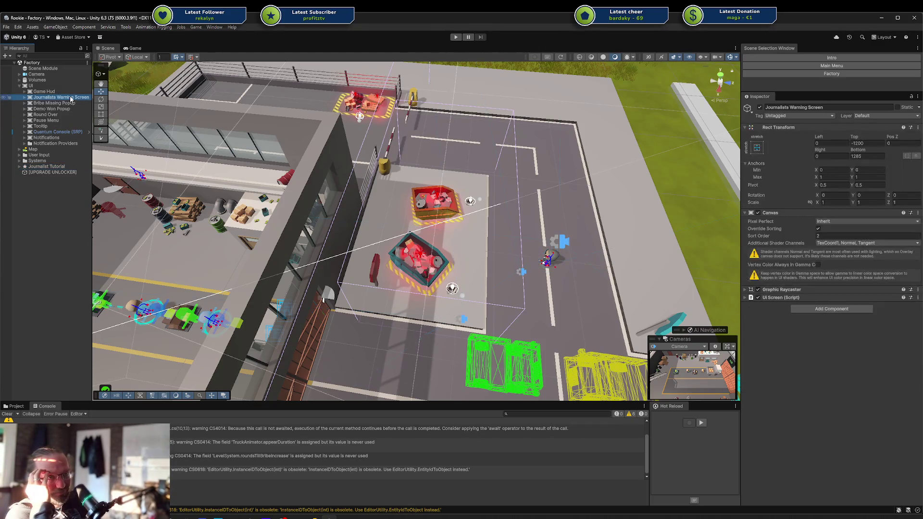
left_click(24, 97)
left_click(37, 103)
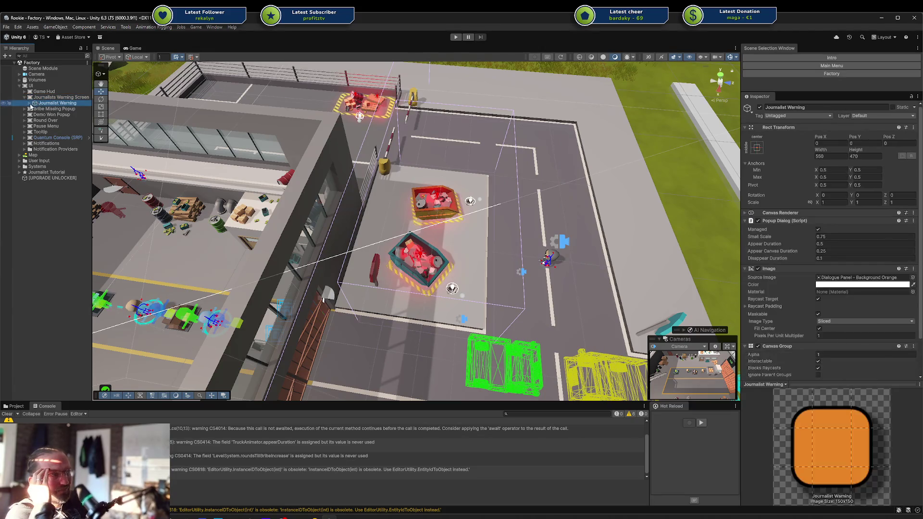
key("Right")
key("Down")
left_click(51, 103)
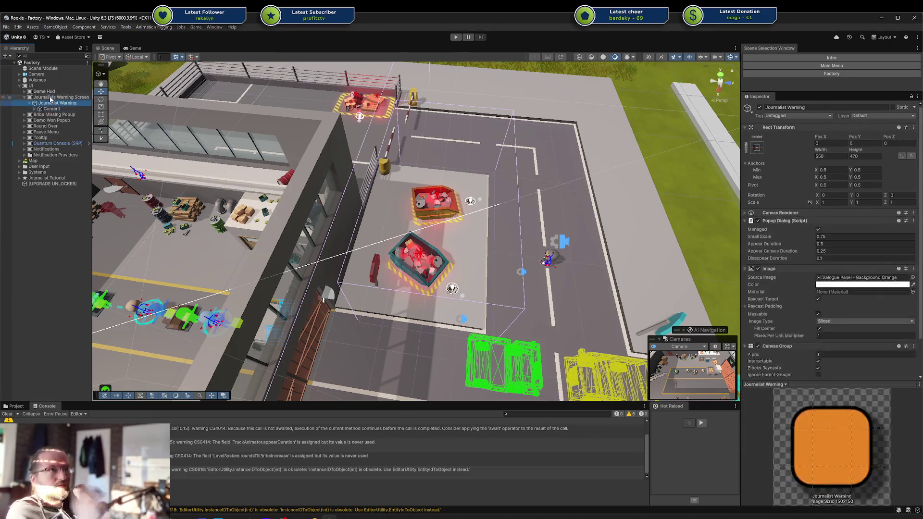
Delete Journalists Warning Screen with its children from the Factory scene.
left_click(51, 97)
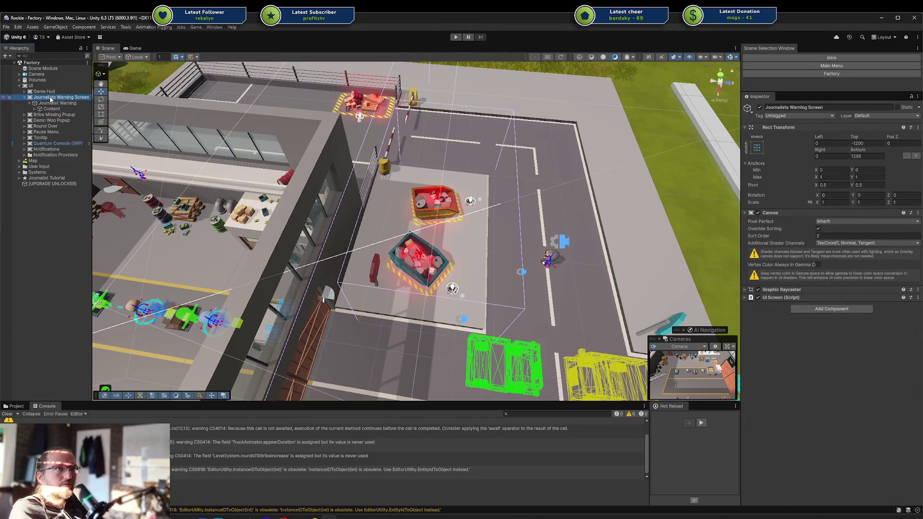
key("Delete")
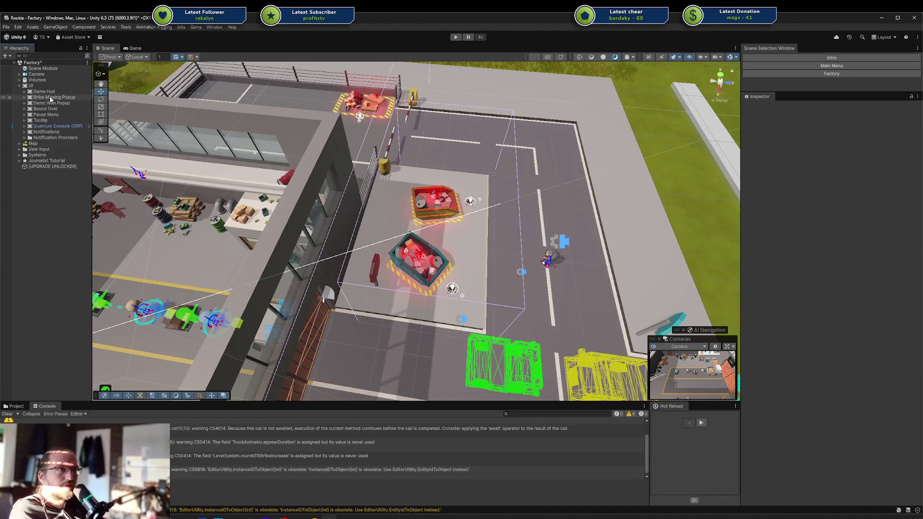
key("alt+Tab")
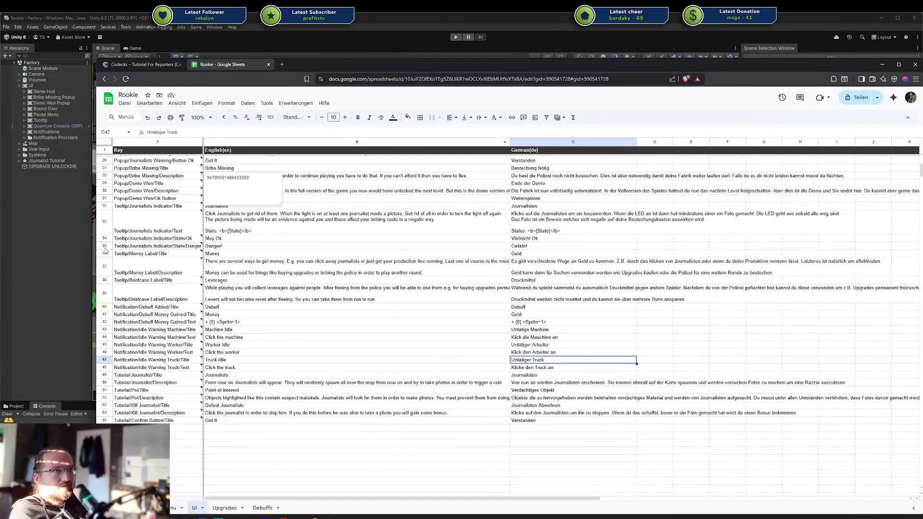
Delete sheet rows 24–26, the Journalists Warning Title, Description and Button Ok entries.
left_click(287, 254)
scroll(287, 258, "up", 3)
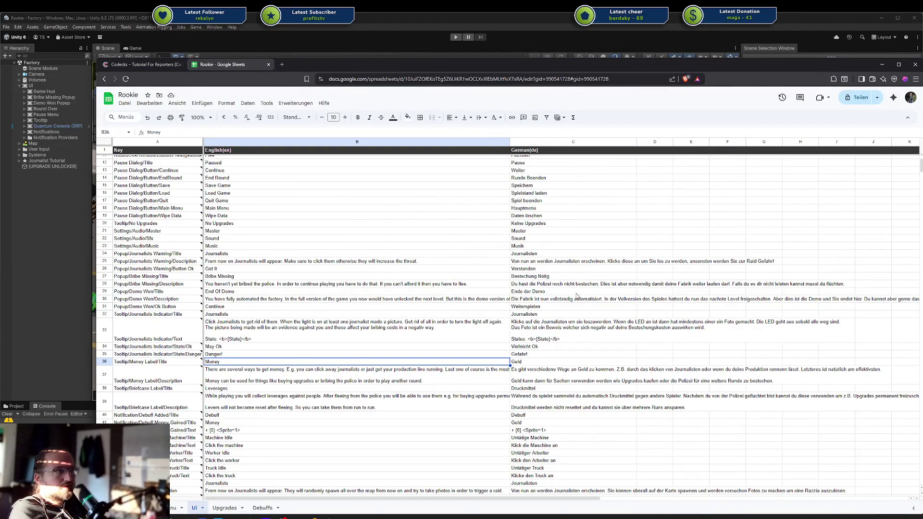
left_click(547, 263)
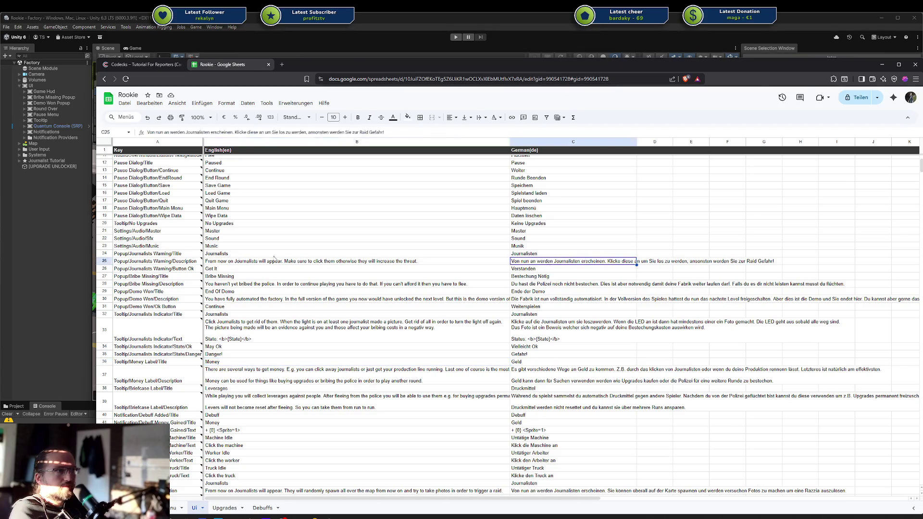
left_click(104, 269)
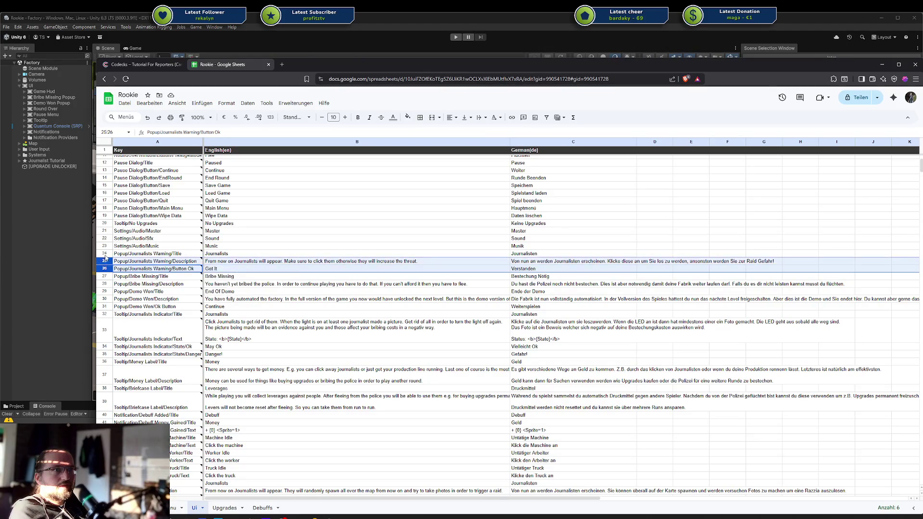
left_click(104, 253, "shift")
right_click(104, 255)
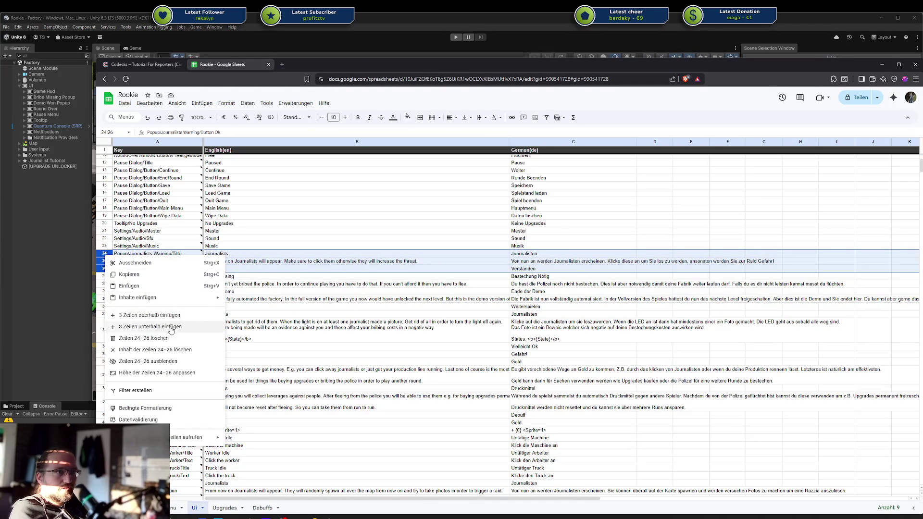
left_click(188, 340)
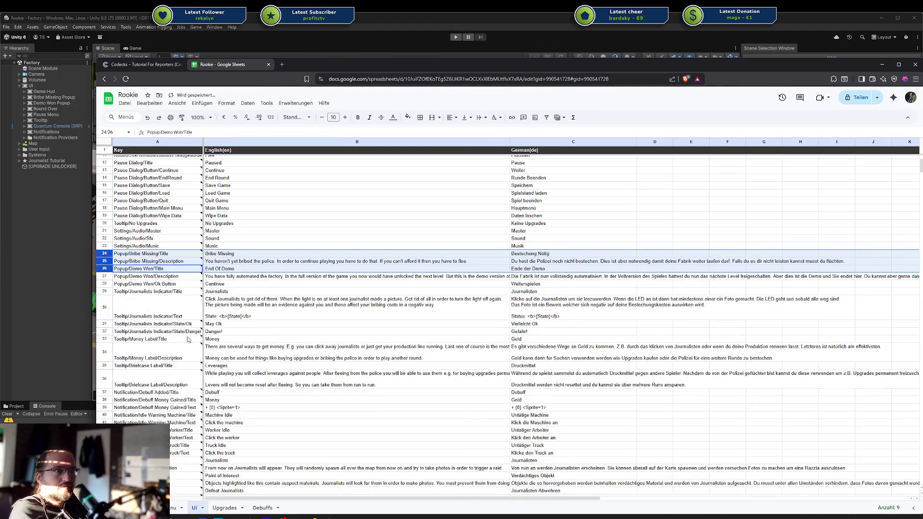
left_click(317, 225)
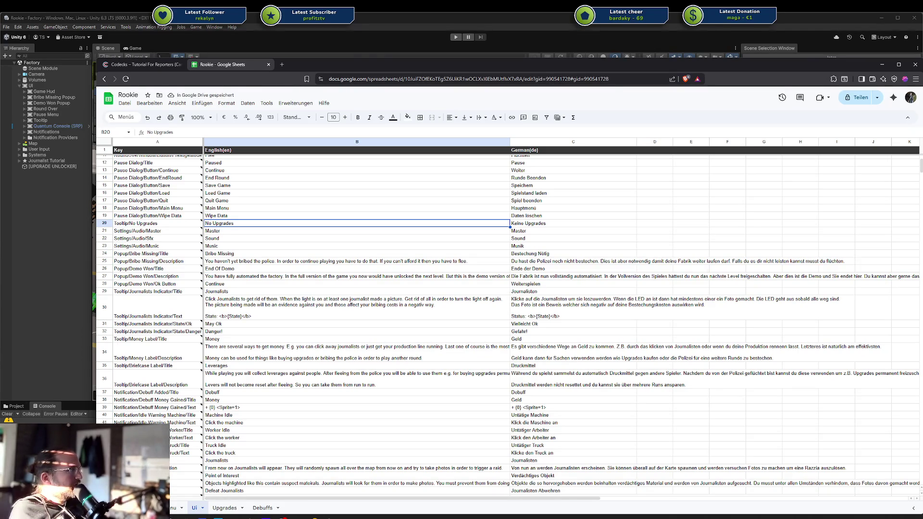
key("alt+Tab")
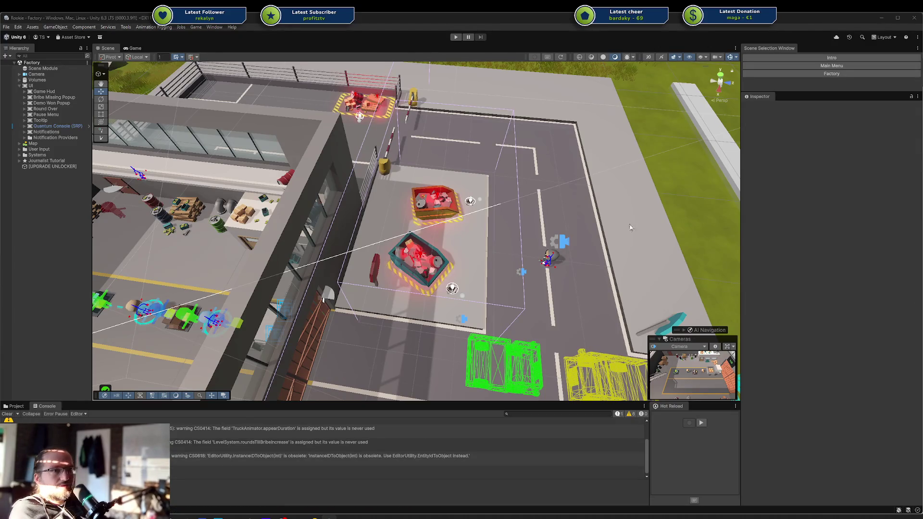
left_click(195, 27)
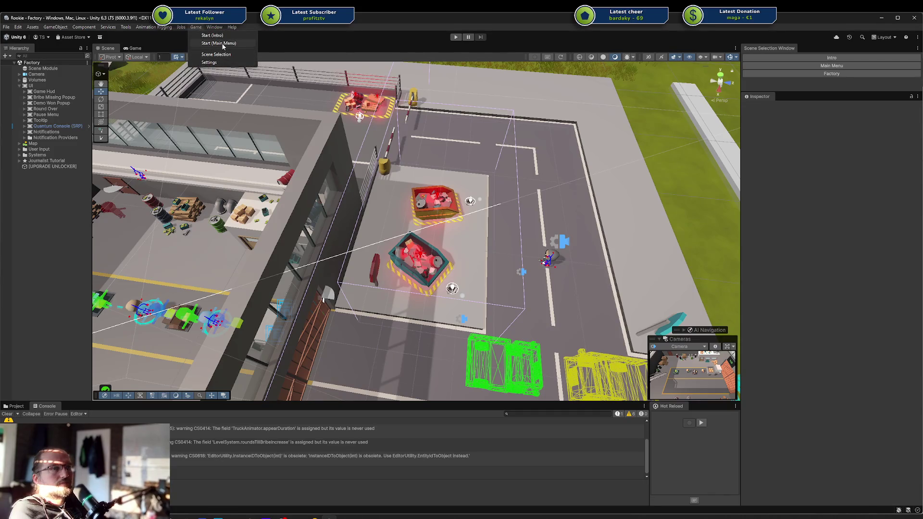
left_click(223, 44)
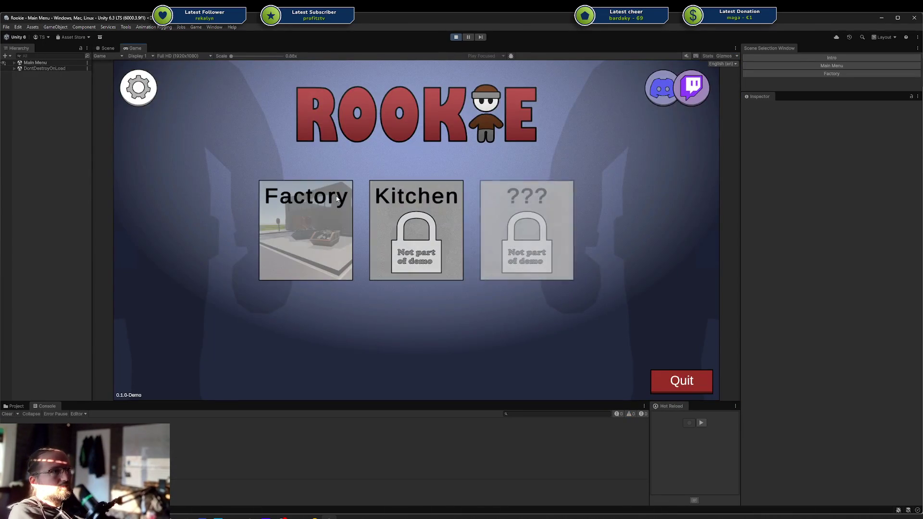
left_click(336, 198)
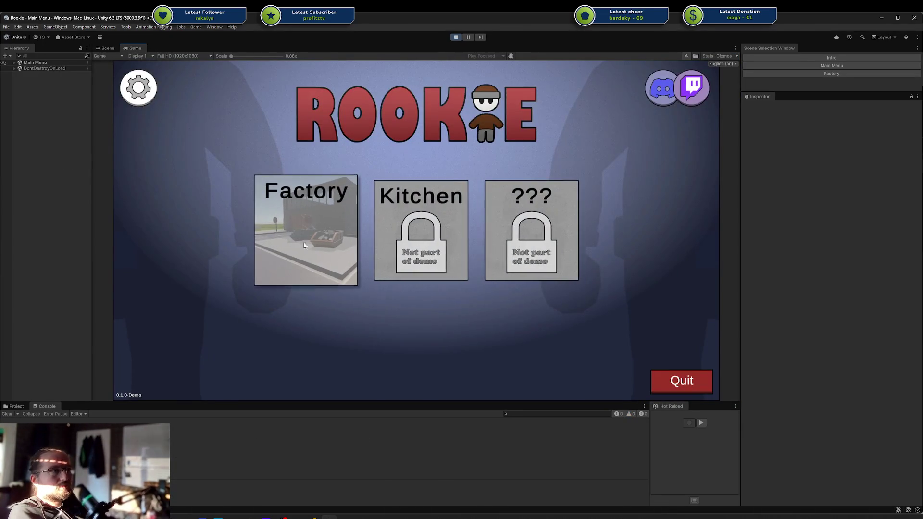
left_click(349, 255)
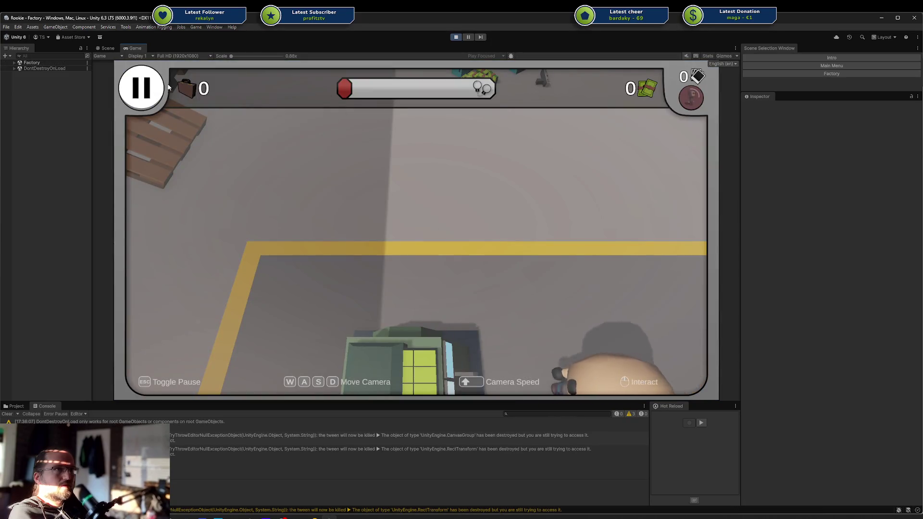
left_click(449, 43)
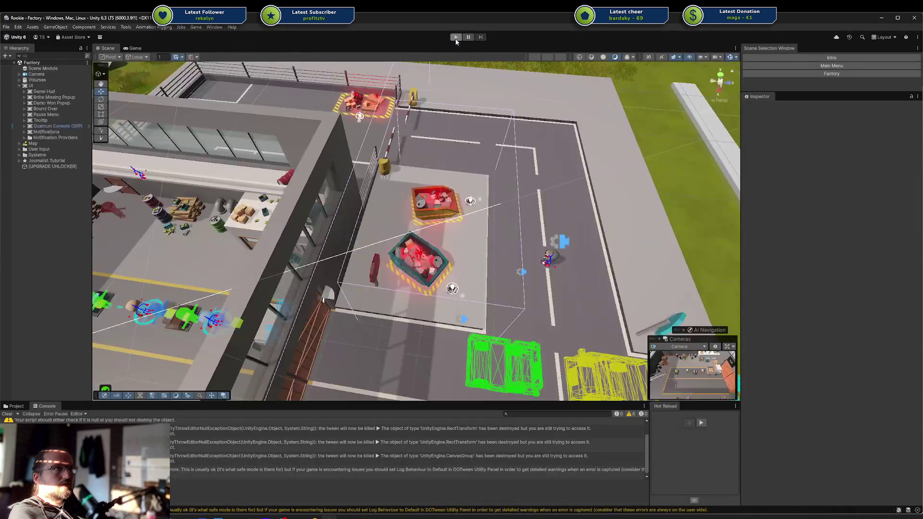
left_click(454, 37)
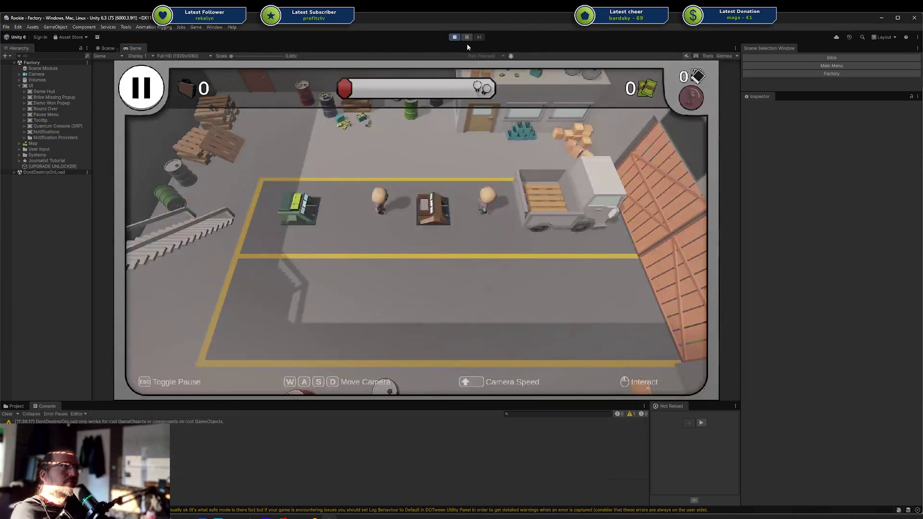
left_click(456, 38)
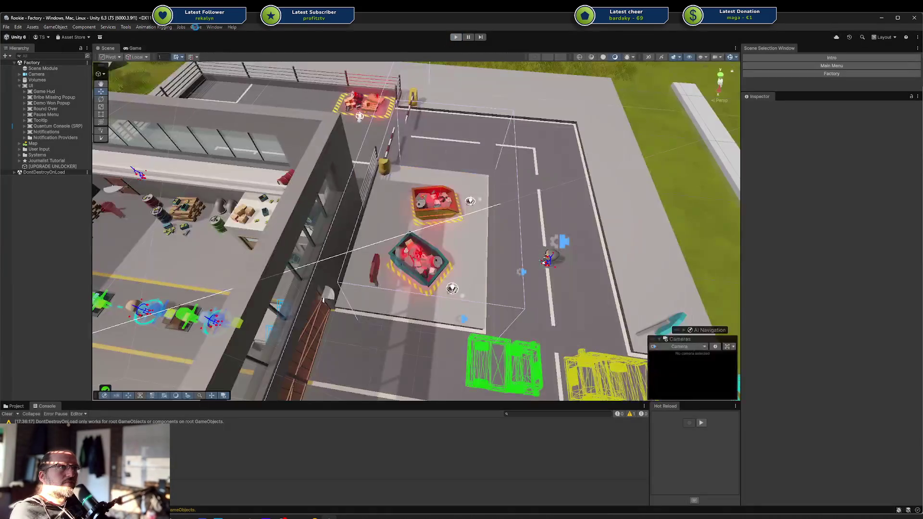
left_click(195, 27)
left_click(212, 45)
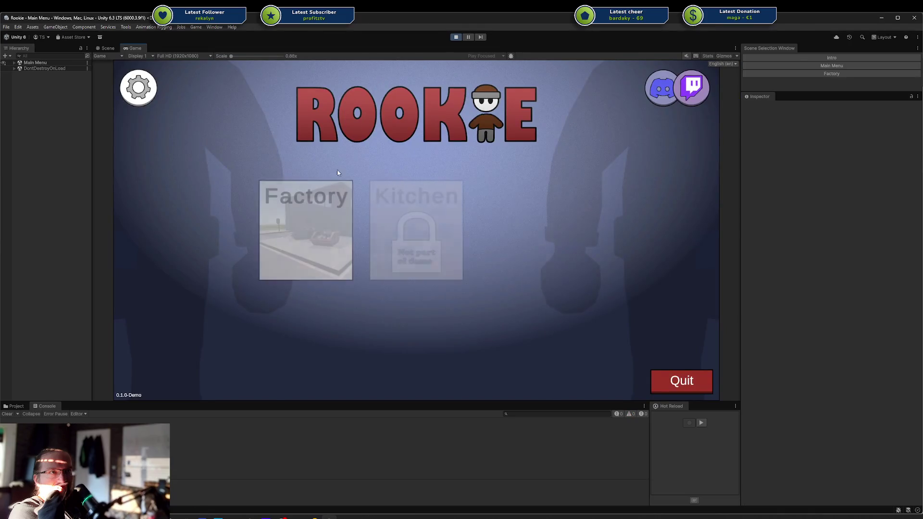
left_click(305, 262)
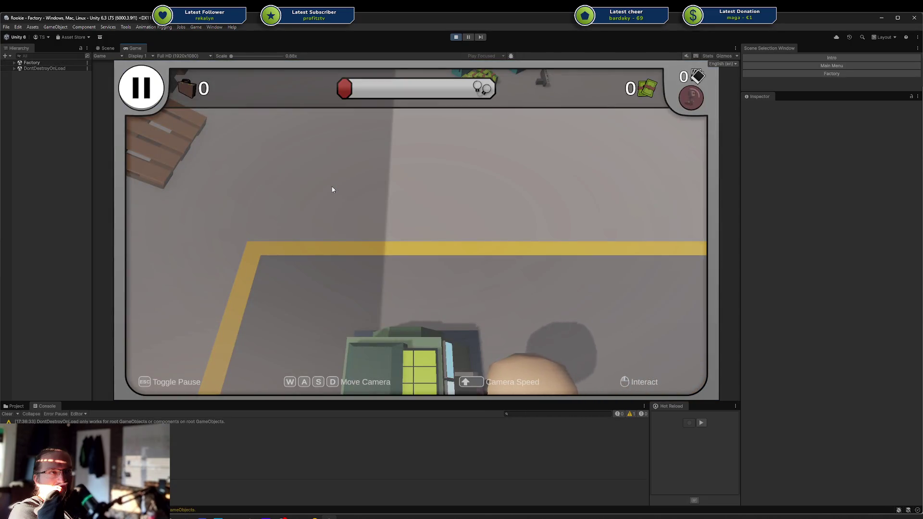
left_click(458, 37)
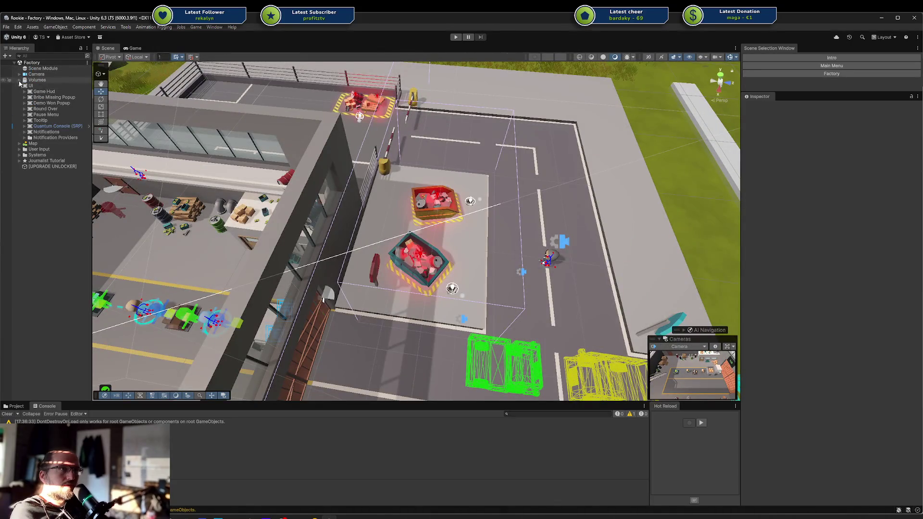
Expand the Camera group and briefly test the current camera behaviour in play mode.
left_click(23, 75)
left_click(21, 74)
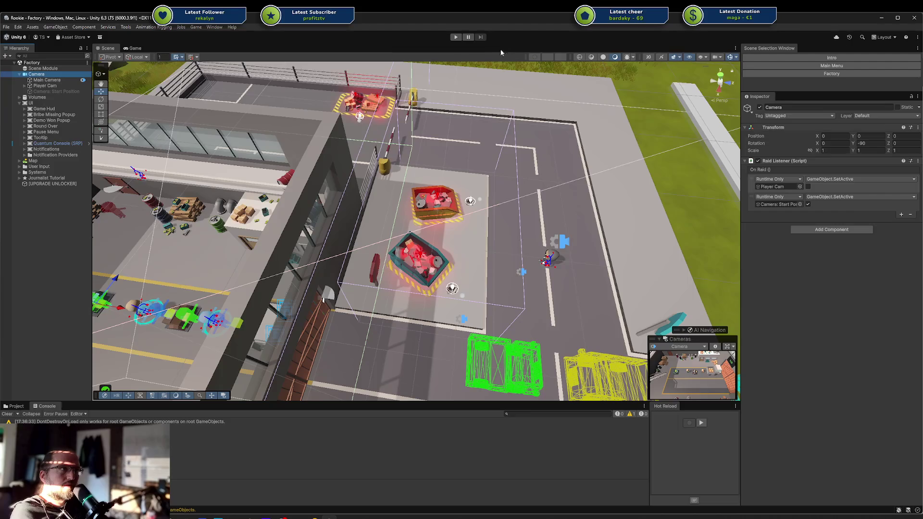
key("ctrl+p")
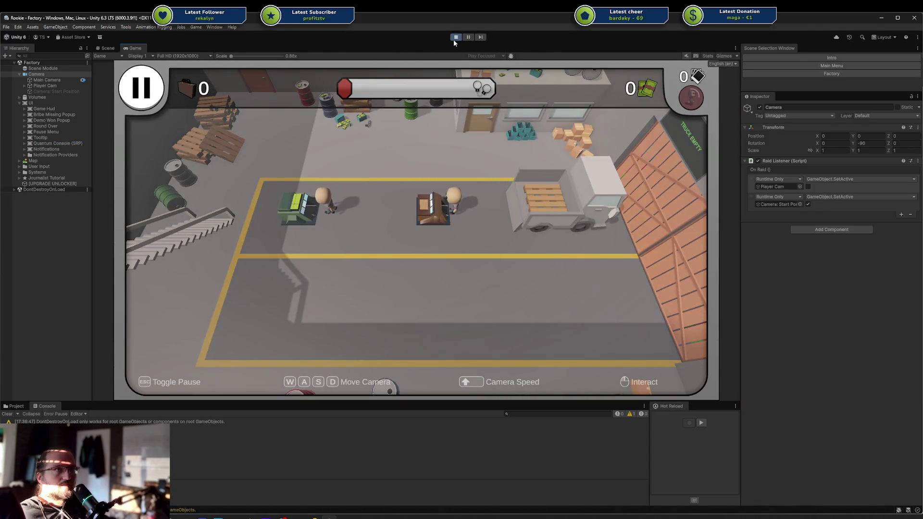
left_click(454, 40)
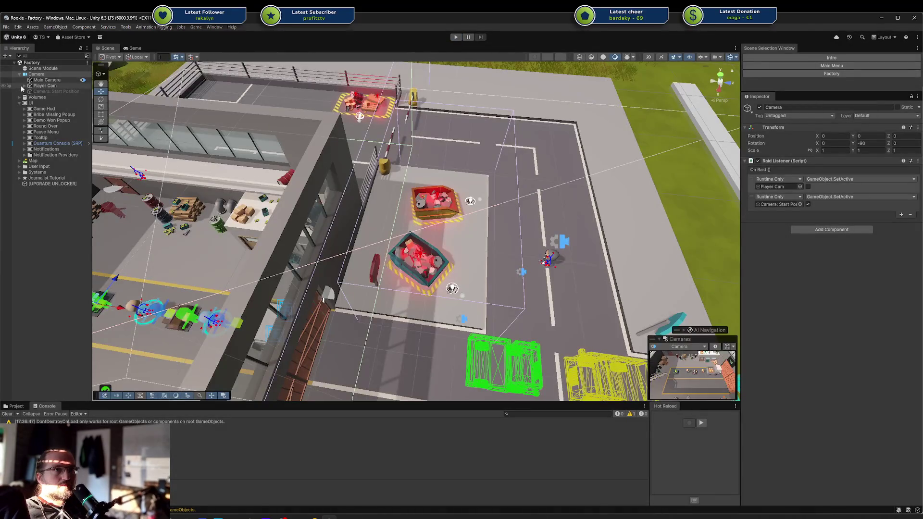
Enable the Priority override on Player Cam's Cinemachine Camera and set its value to 1.
left_click(25, 86)
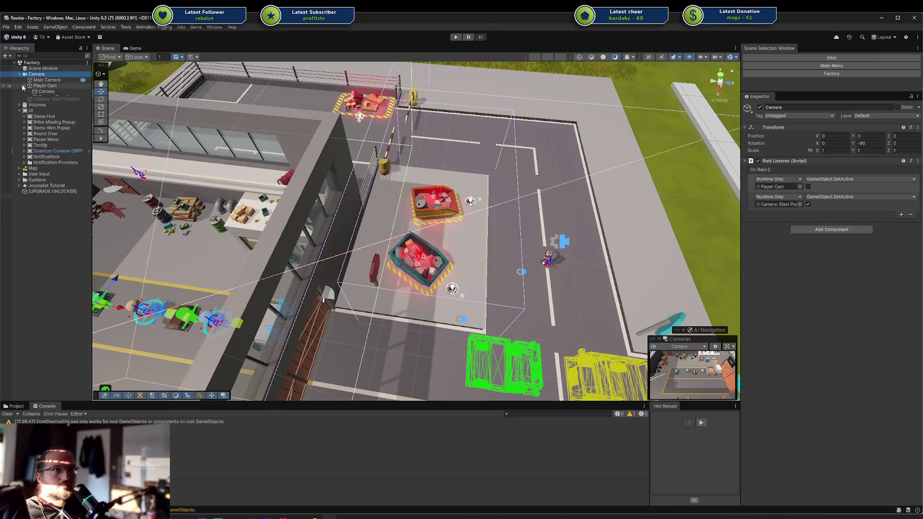
left_click(57, 91)
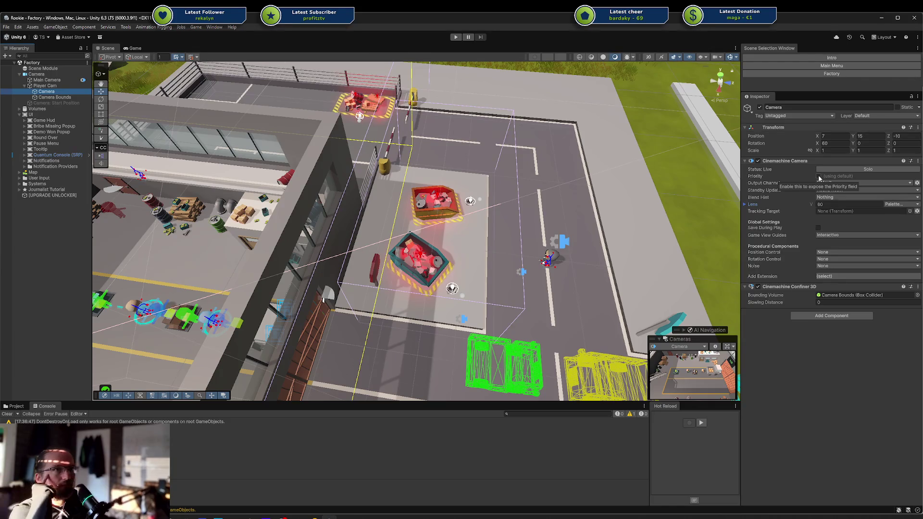
left_click(819, 177)
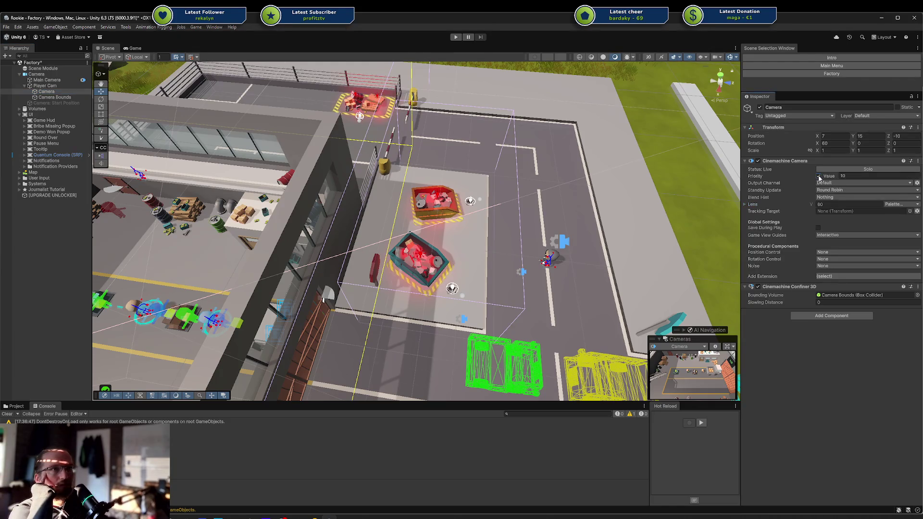
left_click(847, 176)
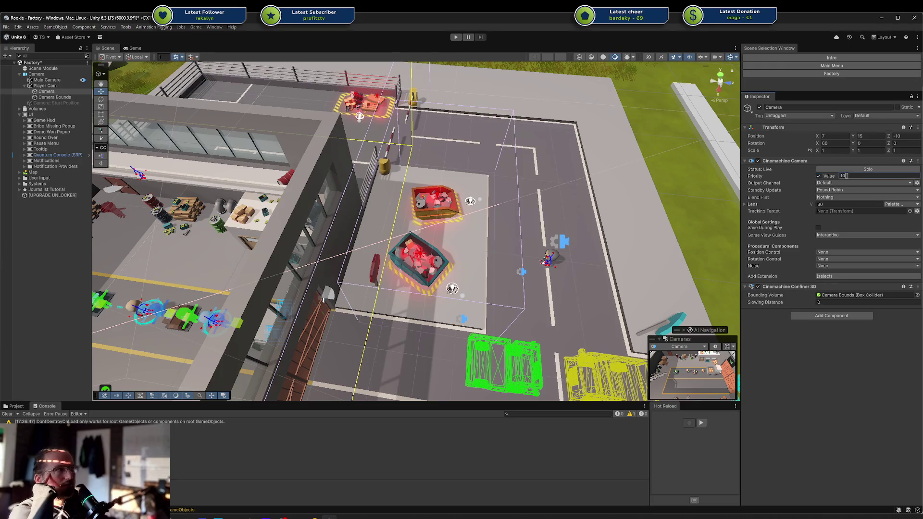
type("1")
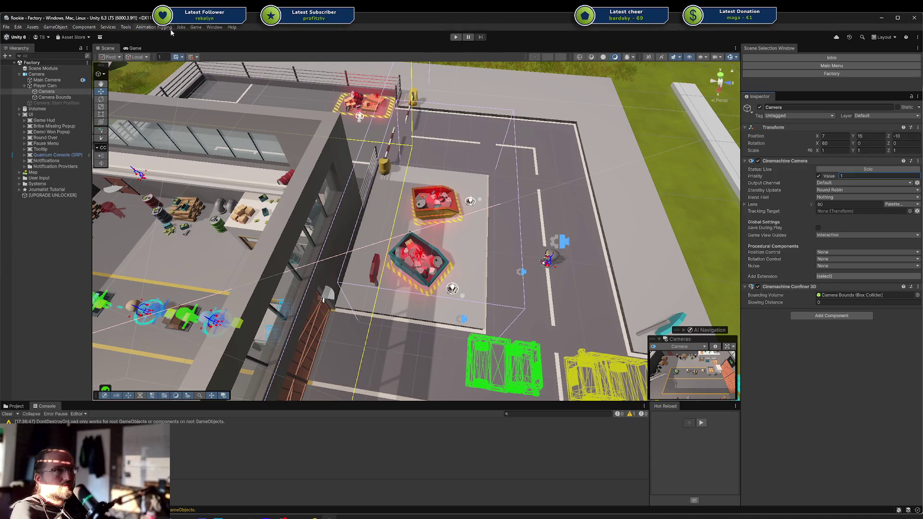
left_click(195, 27)
left_click(218, 43)
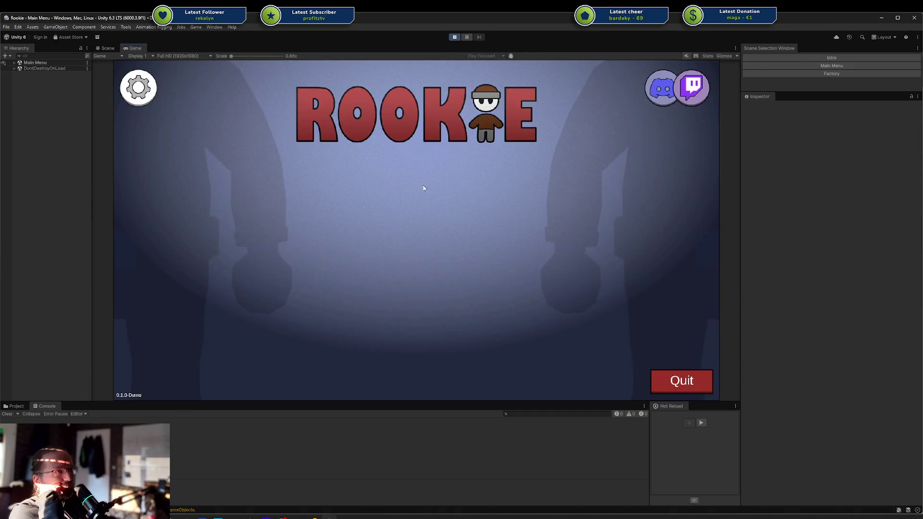
left_click(307, 263)
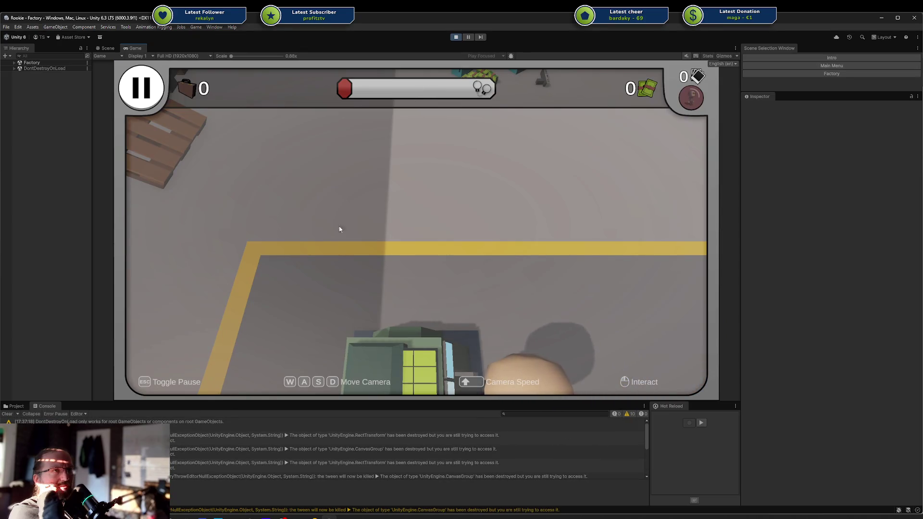
left_click(456, 37)
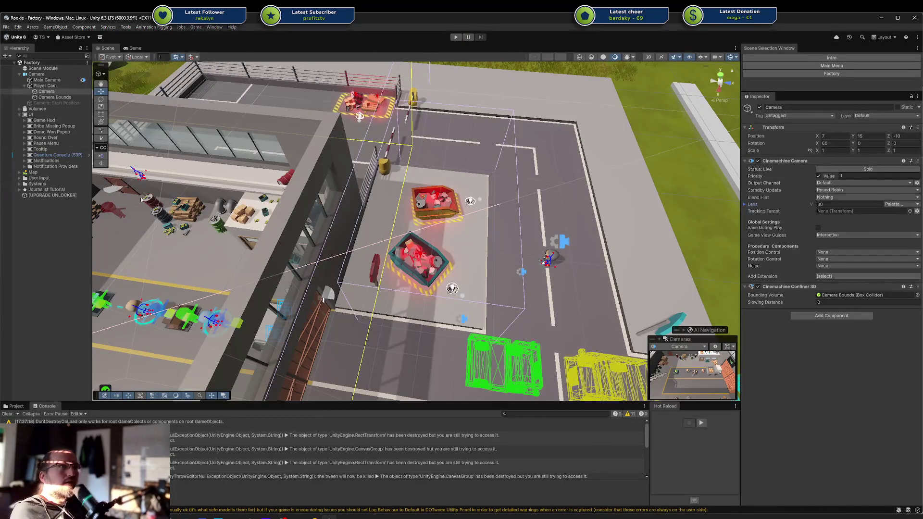
Untick Priority on Player Cam's Cinemachine Camera to restore the default priority.
left_click(46, 79)
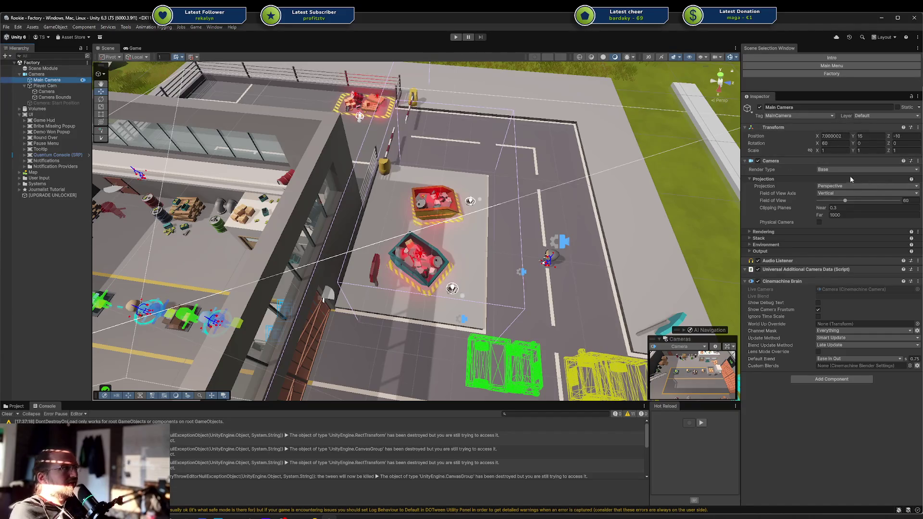
left_click(45, 85)
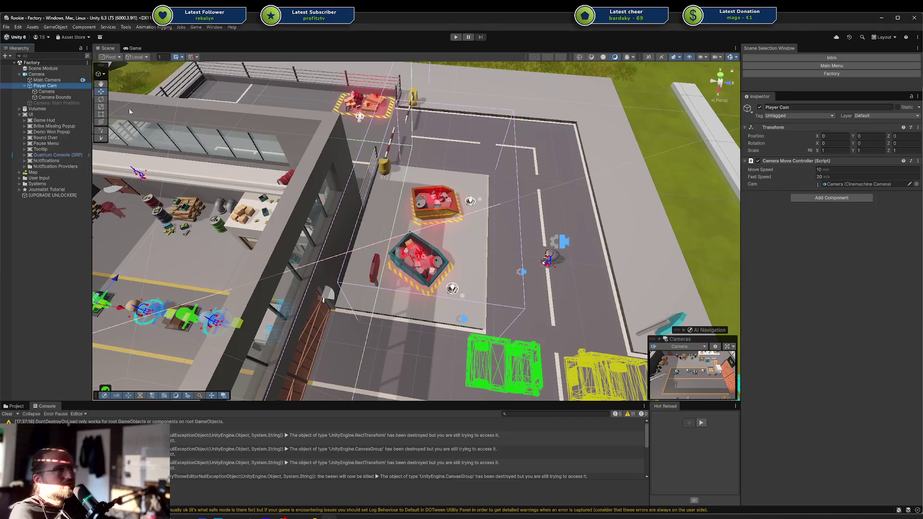
left_click(61, 91)
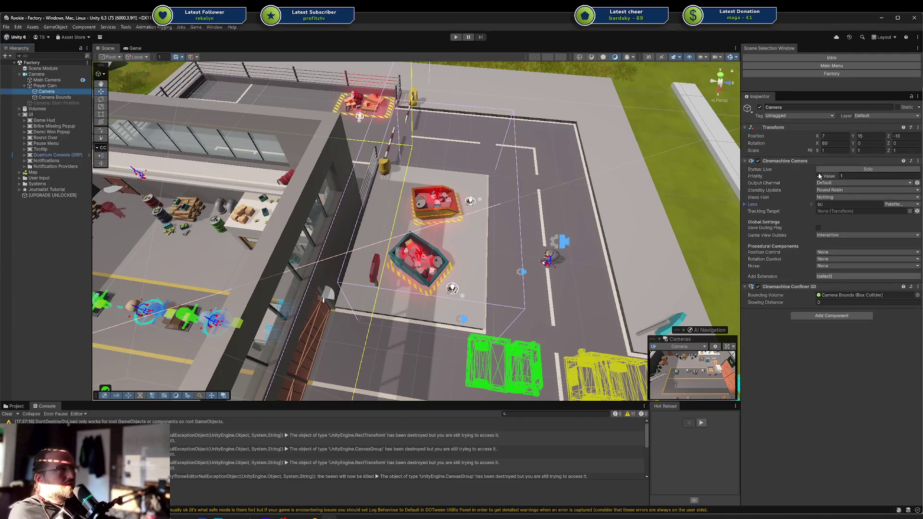
left_click(818, 176)
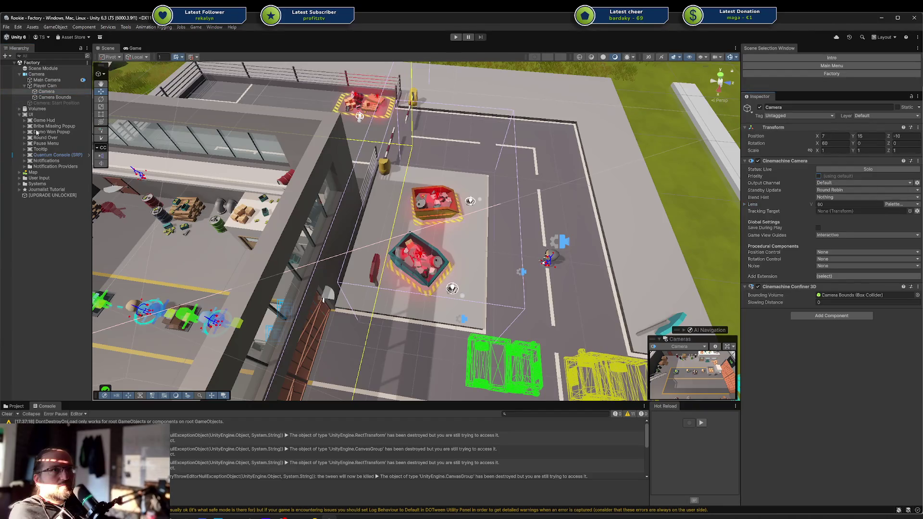
Expand Journalist Tutorial and Player Cam, check the Camera Bounds collider, then enter play mode.
left_click(39, 184)
left_click(40, 190)
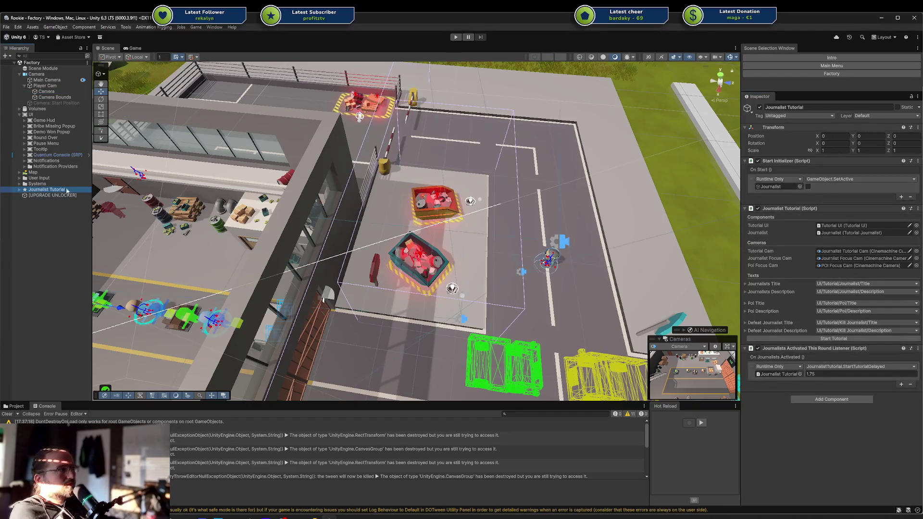
left_click(20, 190)
left_click(24, 218)
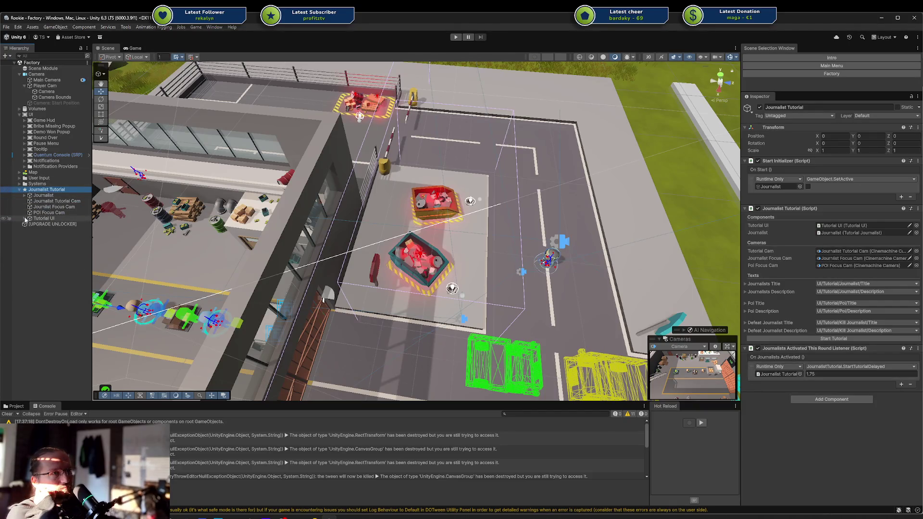
left_click(55, 86)
left_click(54, 97)
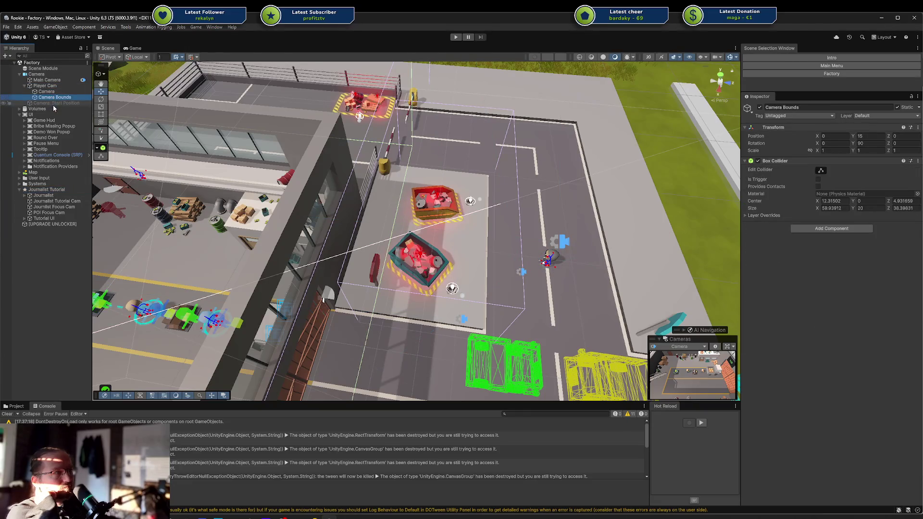
left_click(454, 38)
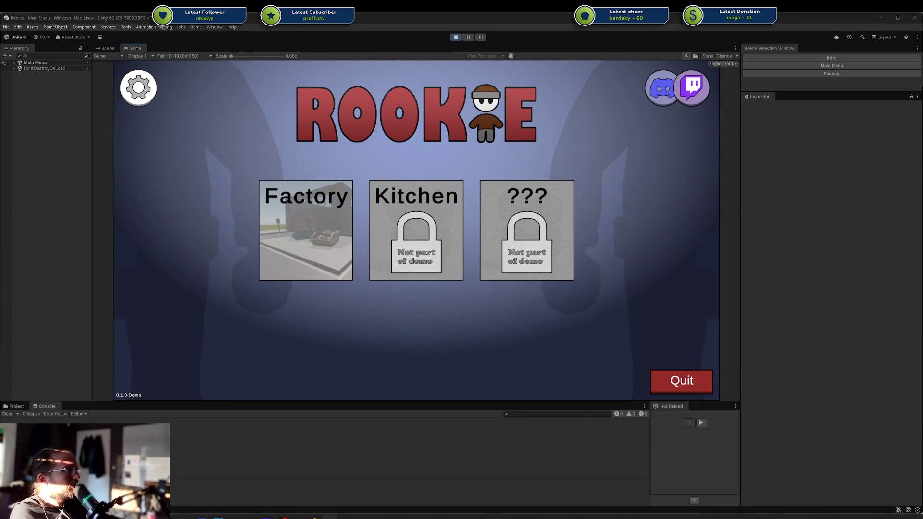
Start the Factory level and inspect Main Camera and Player Cam in the running Hierarchy.
left_click(667, 204)
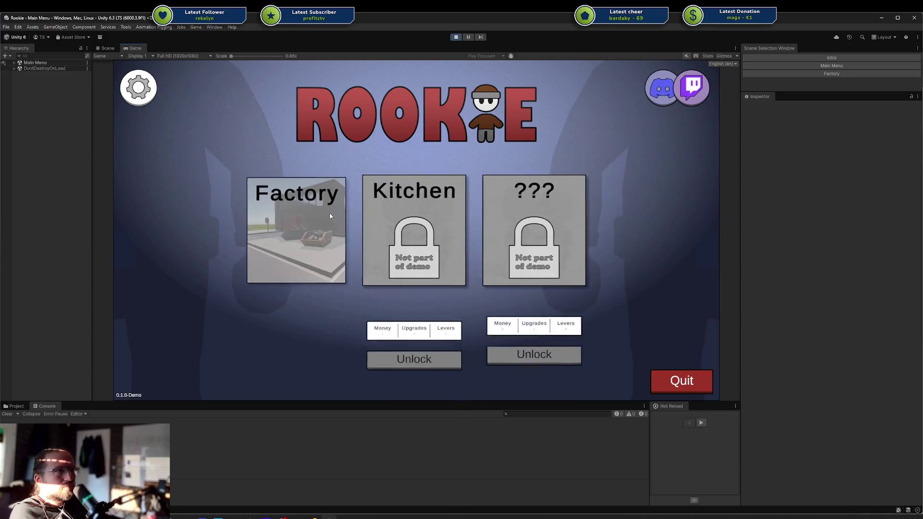
left_click(305, 271)
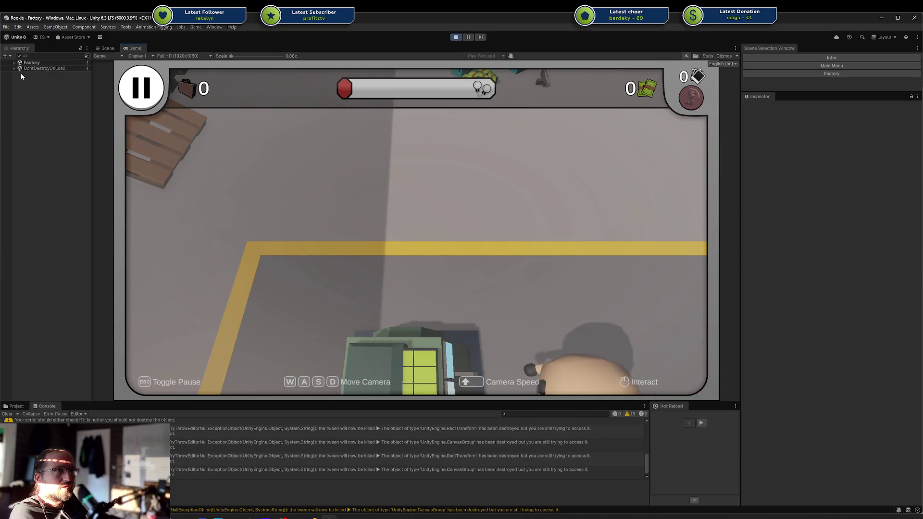
left_click(14, 63)
left_click(22, 74)
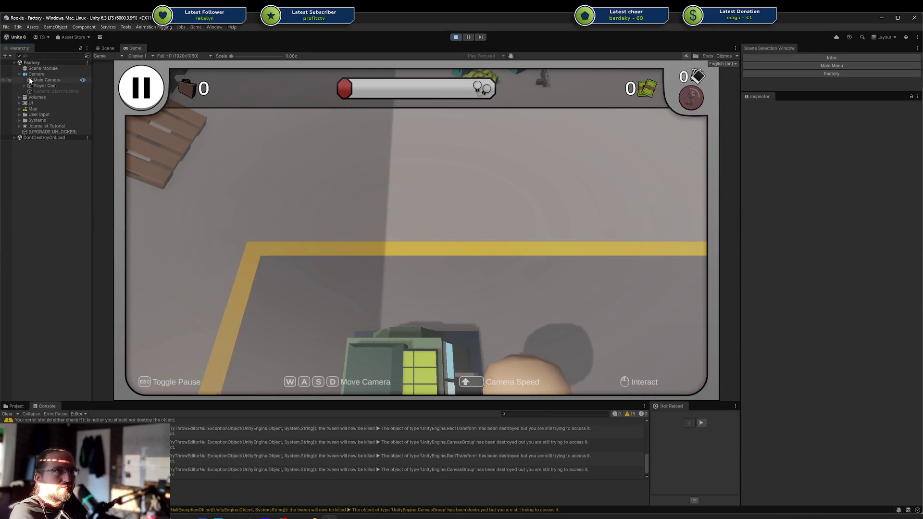
left_click(41, 80)
left_click(46, 86)
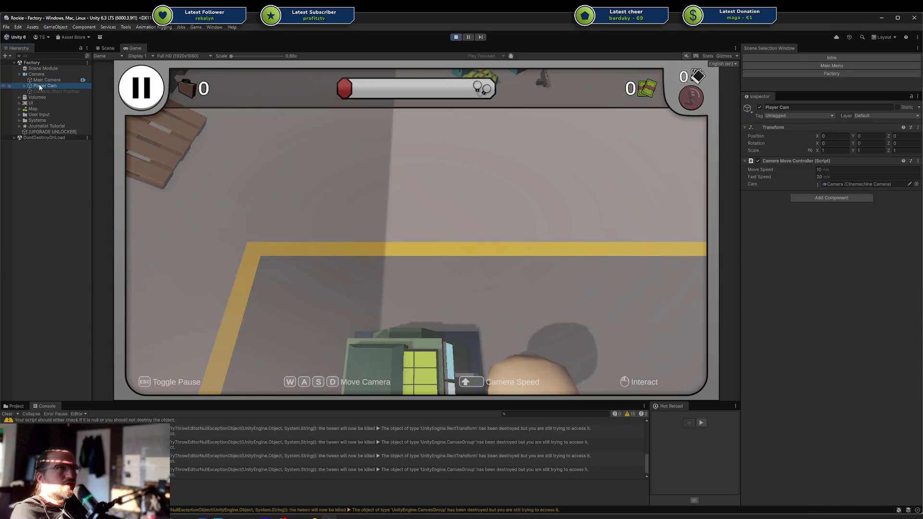
Select Player Cam's Cinemachine Camera, then frame and orbit it in the Scene view.
key("Right")
left_click(84, 93)
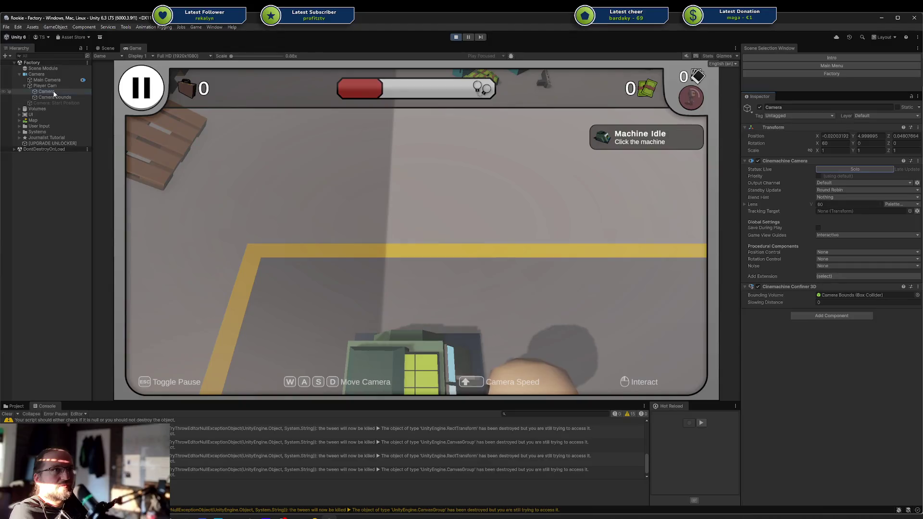
left_click(108, 48)
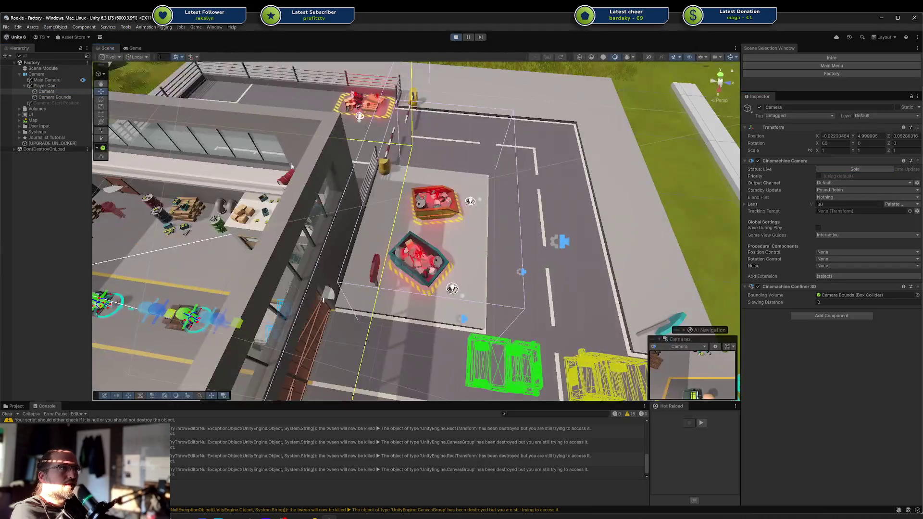
key("f")
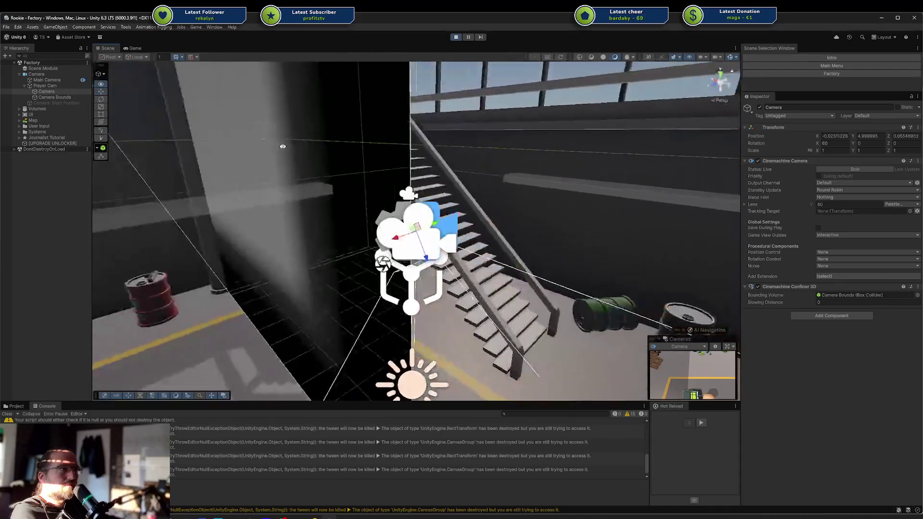
left_click_drag(282, 147, 60, 138)
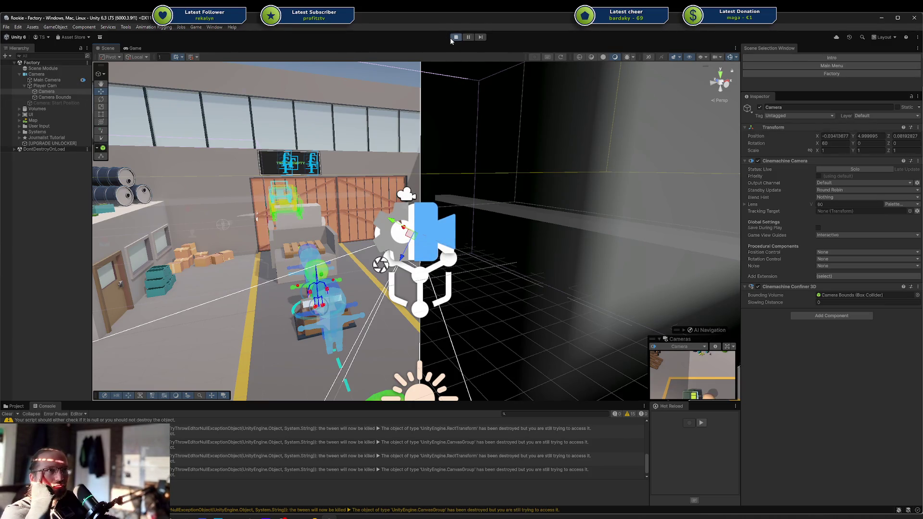
Stop play, review the camera objects' components, and open Player Cam's Camera Move Controller script via Edit Script.
left_click(452, 38)
left_click(45, 90)
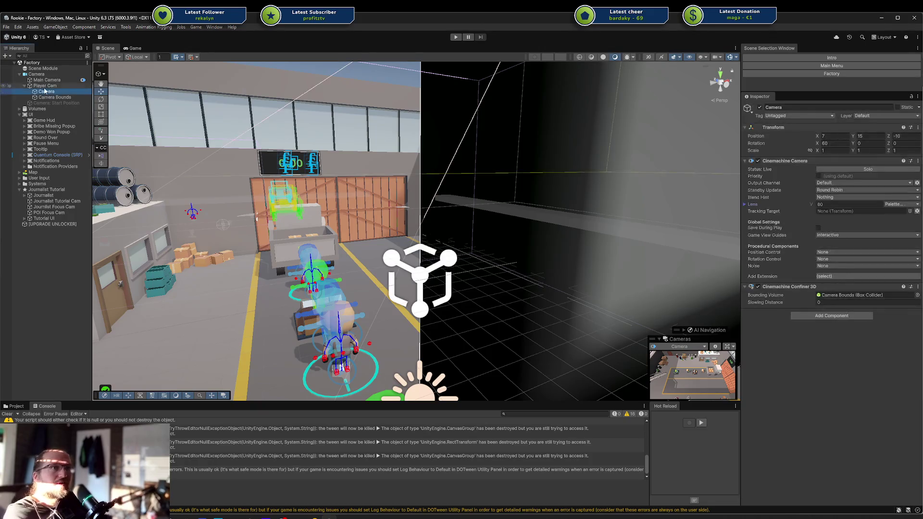
double_click(44, 86)
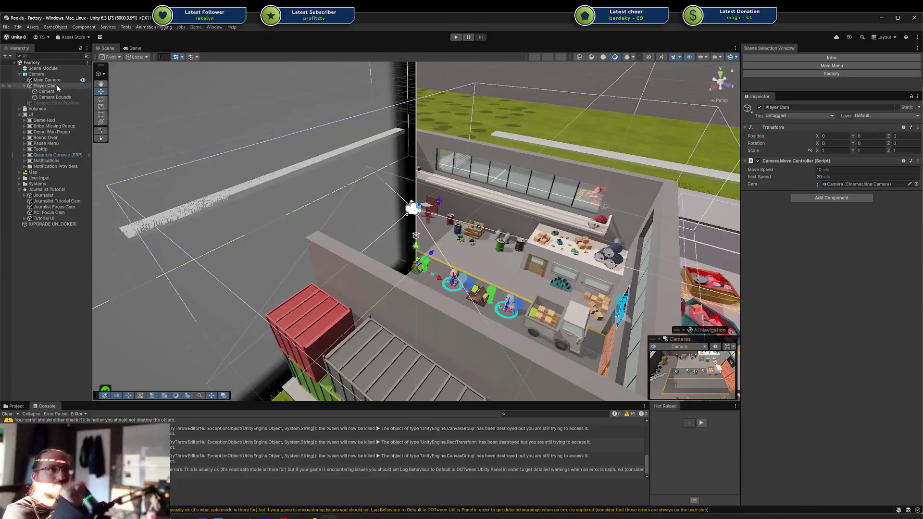
left_click(47, 79)
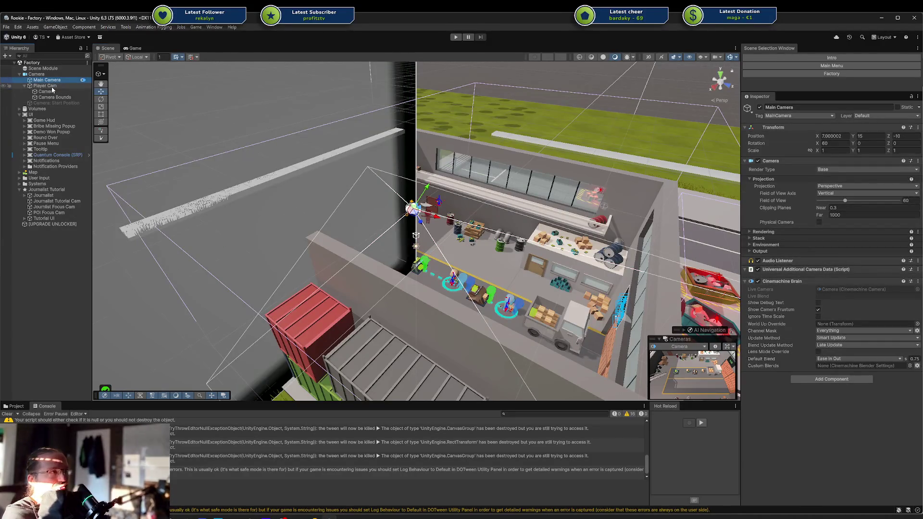
left_click(51, 86)
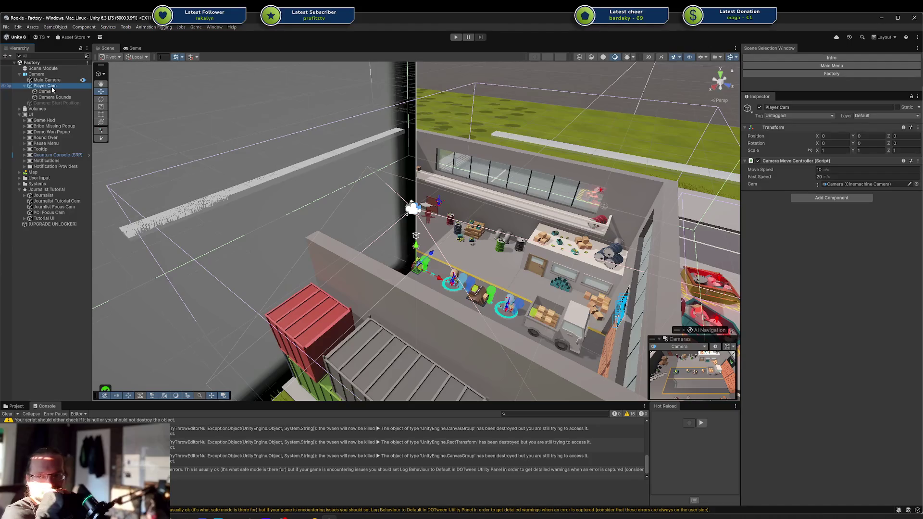
left_click(46, 75)
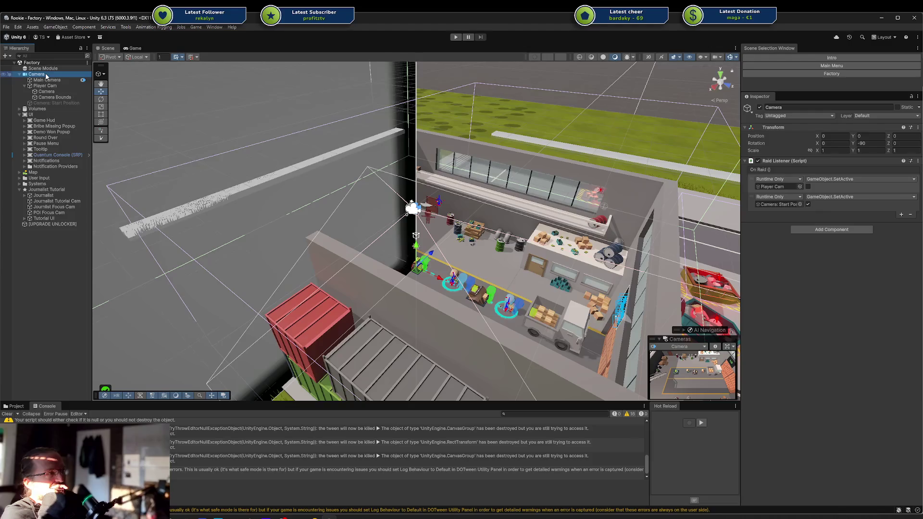
left_click(47, 79)
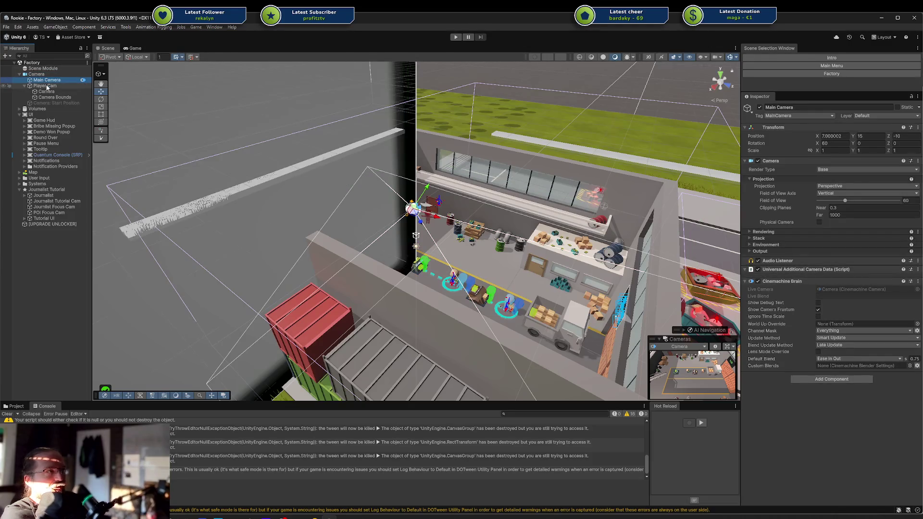
left_click(47, 87)
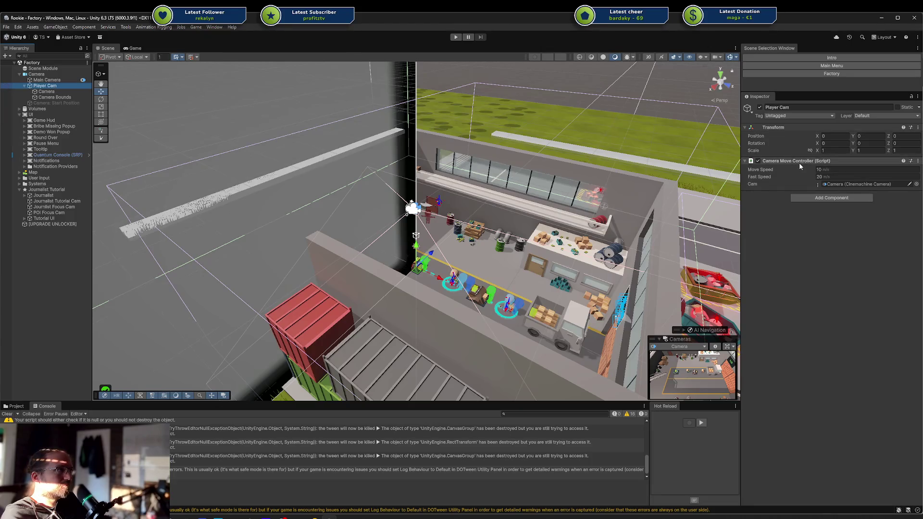
right_click(771, 161)
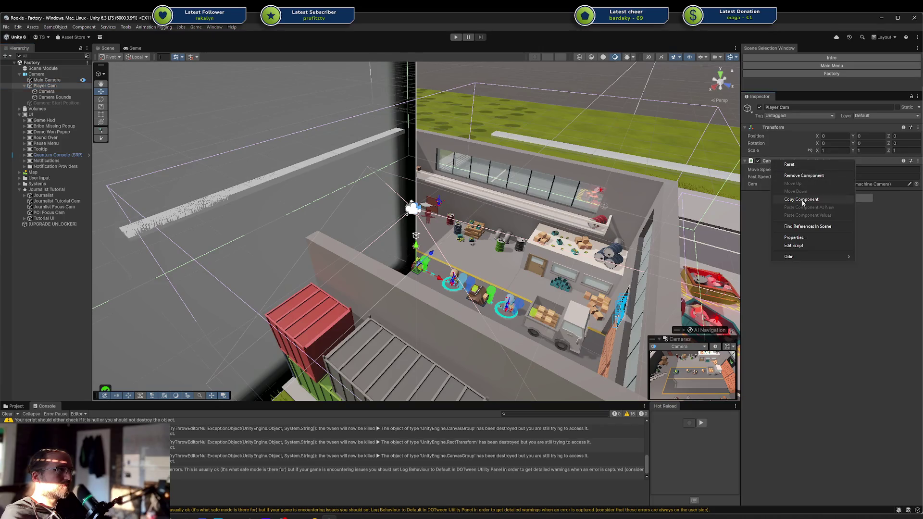
left_click(811, 244)
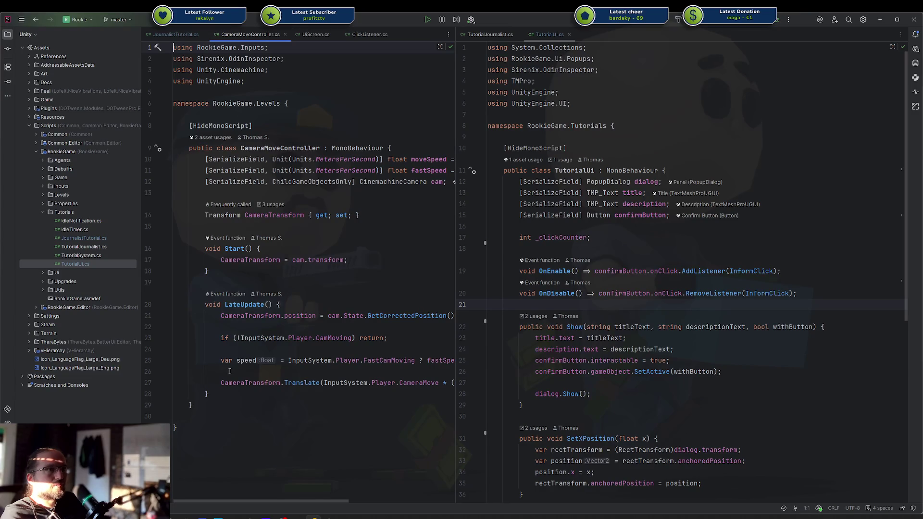
Review the Start and LateUpdate methods in CameraMoveController.cs, then minimise Rider.
mouse_move(214, 394)
left_mouse_down()
mouse_move(196, 156)
mouse_move(206, 248)
left_mouse_up()
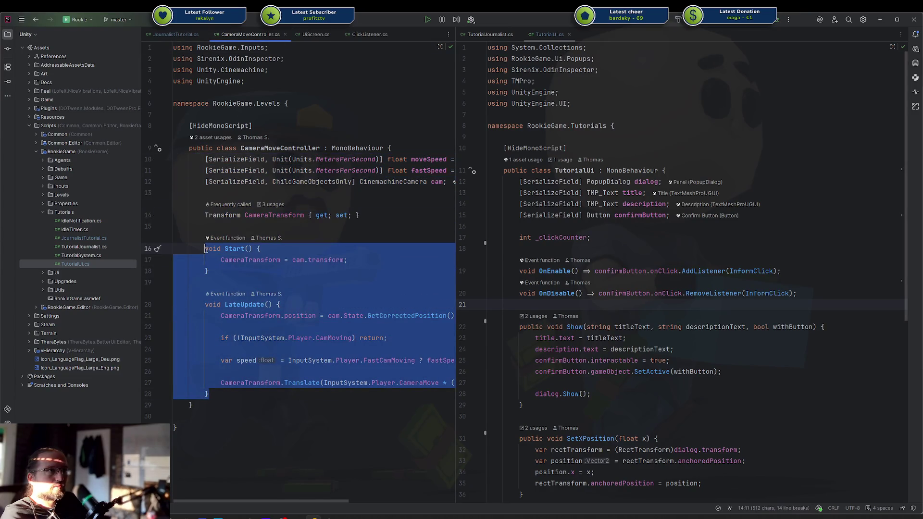
left_click(236, 316)
mouse_move(225, 316)
left_mouse_down()
mouse_move(209, 394)
mouse_move(223, 304)
left_mouse_up()
left_click(210, 394)
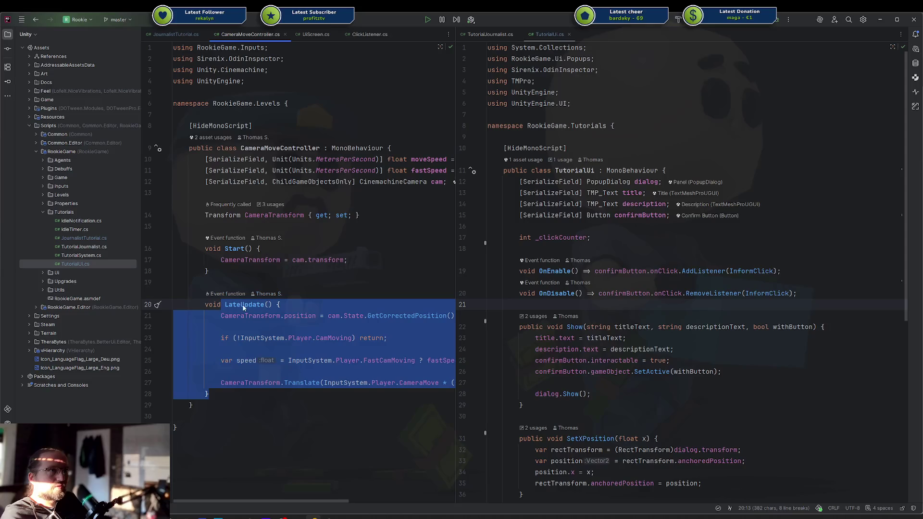
left_click(878, 22)
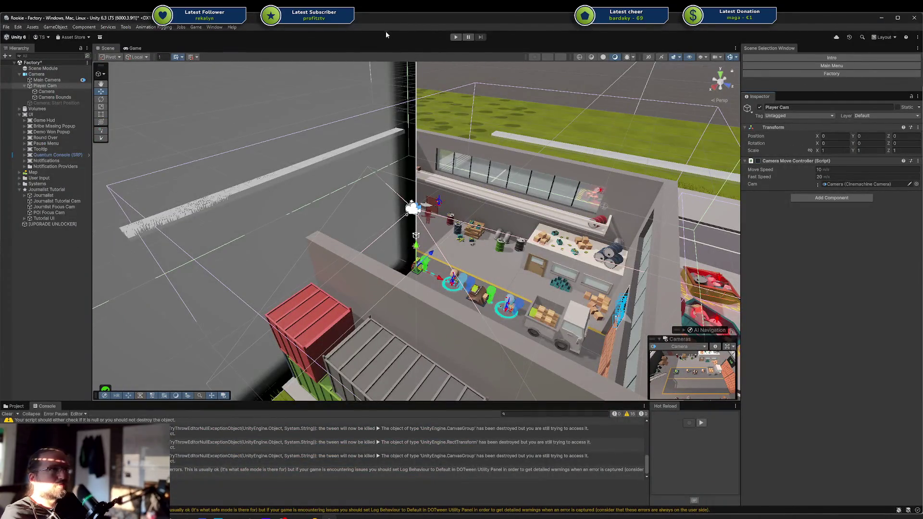
left_click(182, 27)
left_click(270, 27)
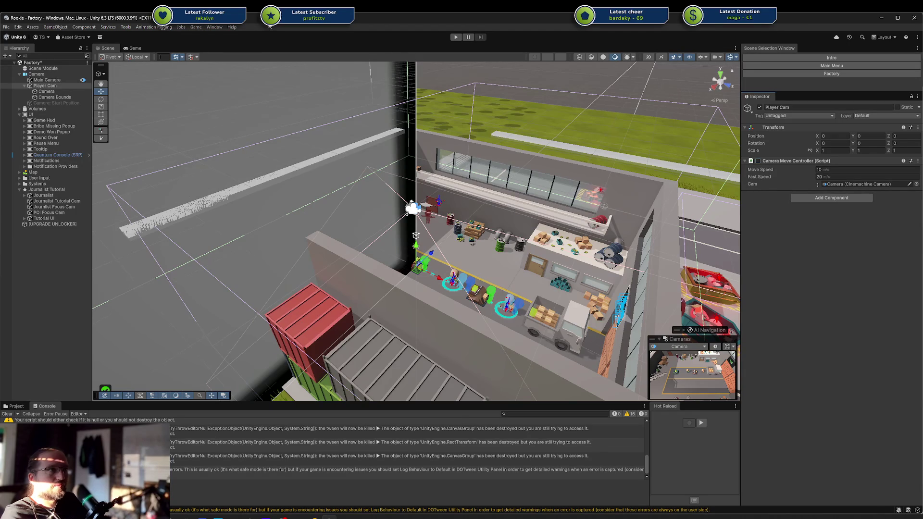
left_click(217, 28)
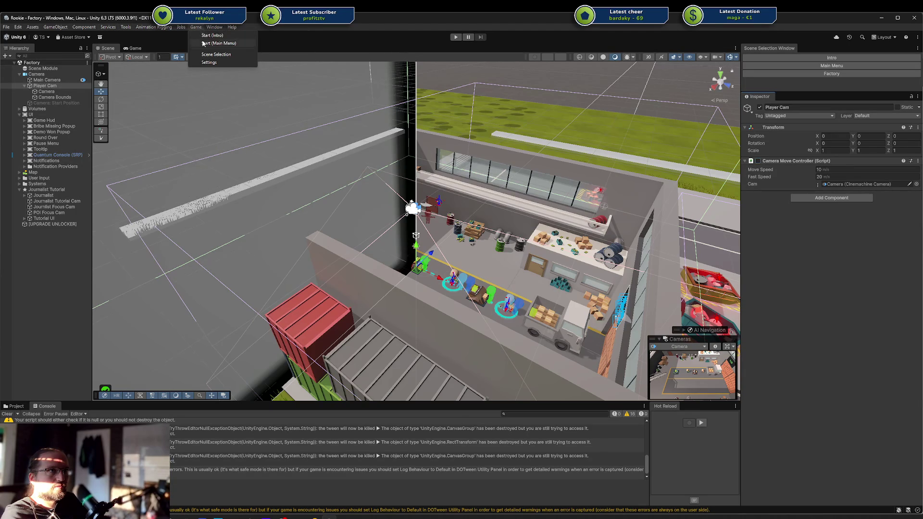
left_click(219, 43)
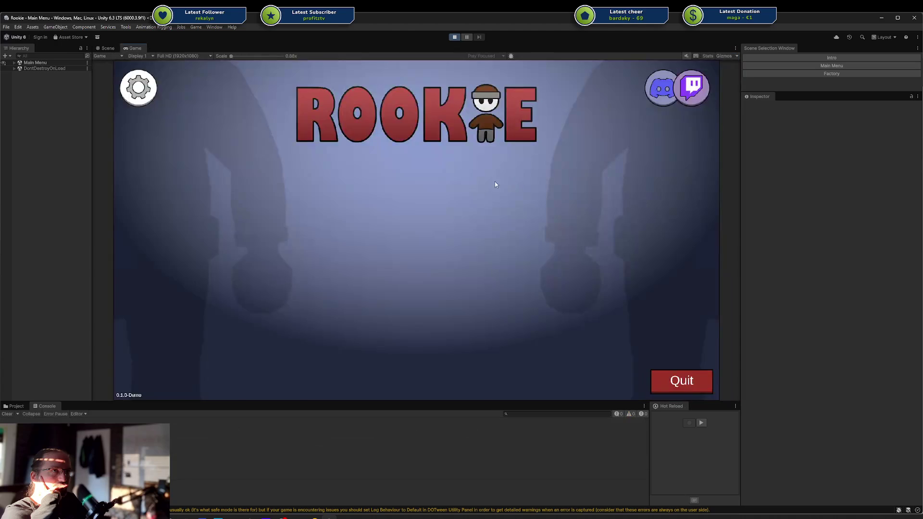
left_click(308, 267)
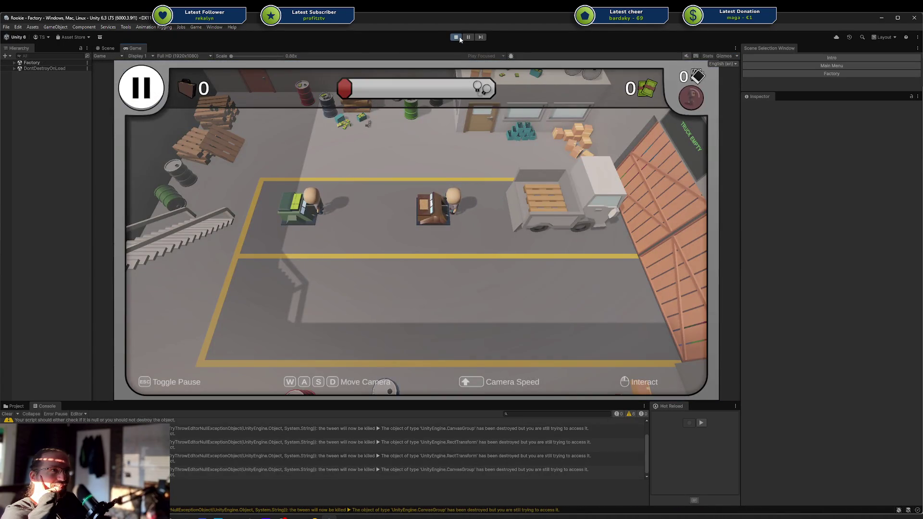
left_click(458, 38)
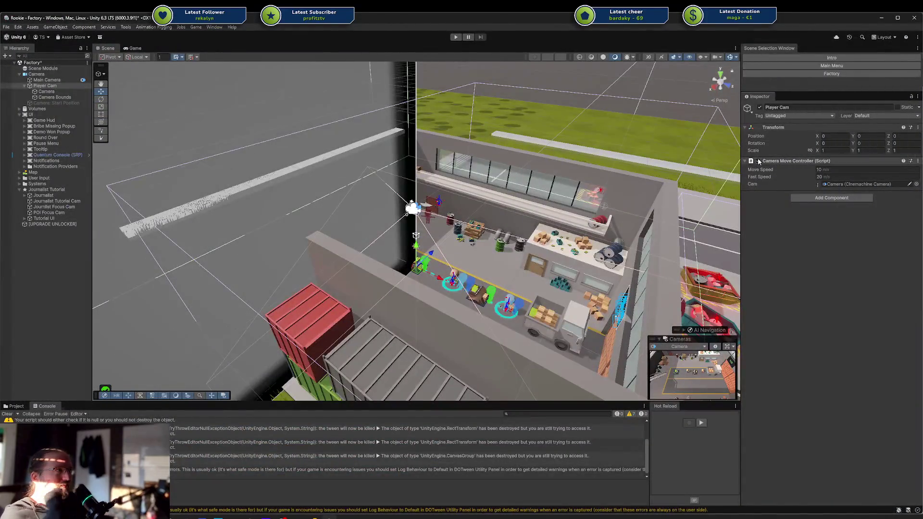
Review LateUpdate's GetCorrectedPosition call, input early return and camera-follow code.
left_click(315, 517)
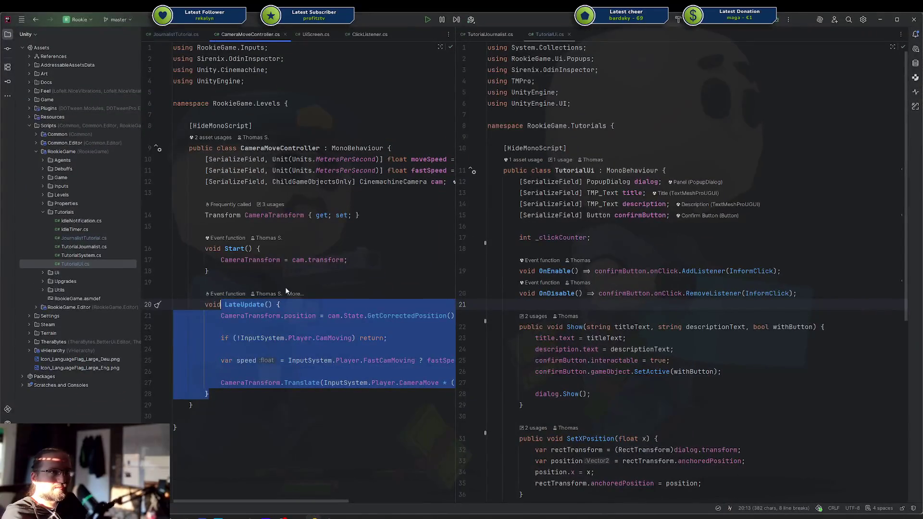
left_click(336, 301)
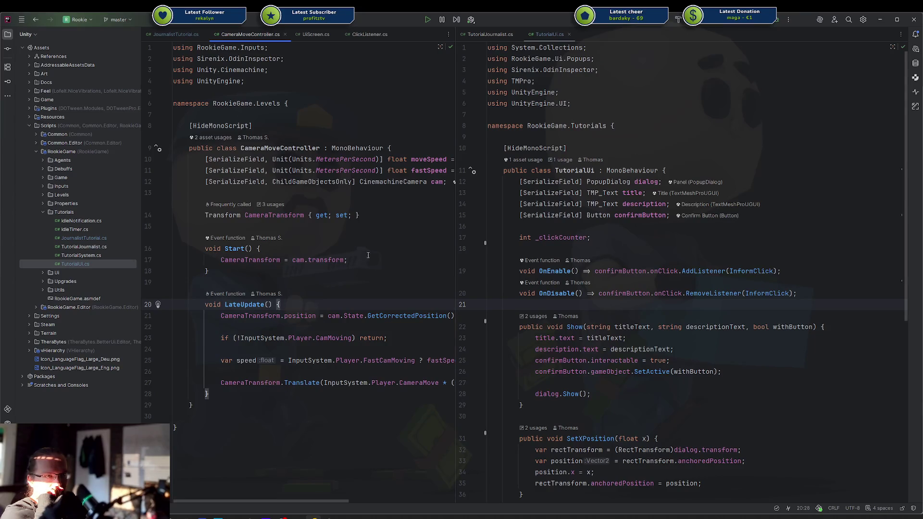
double_click(395, 316)
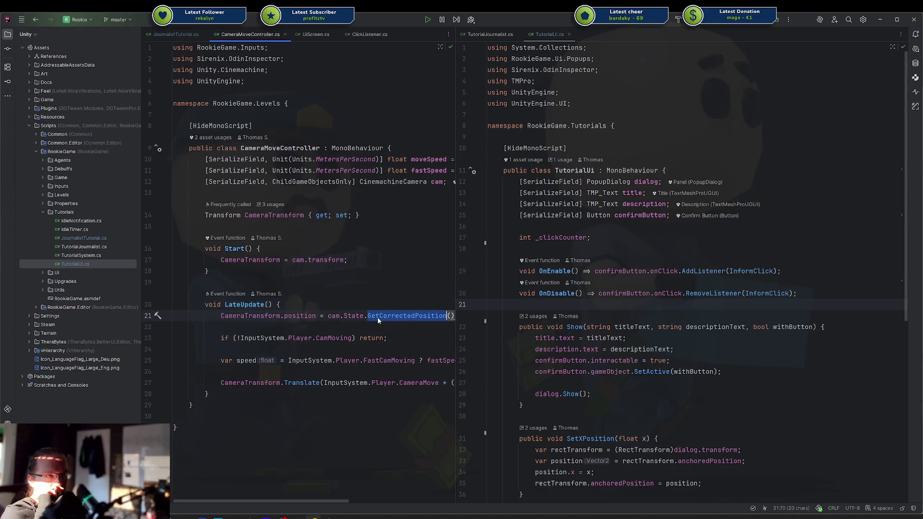
left_click(371, 335)
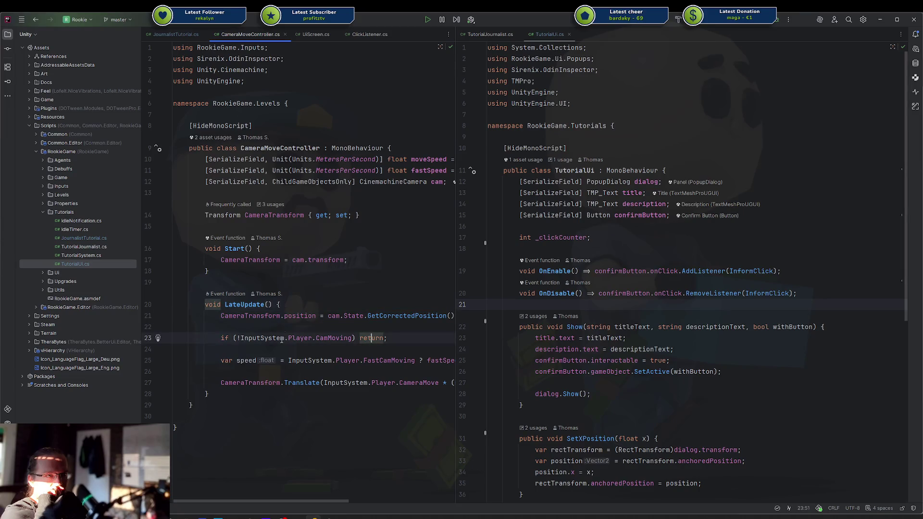
left_click_drag(269, 380, 253, 325)
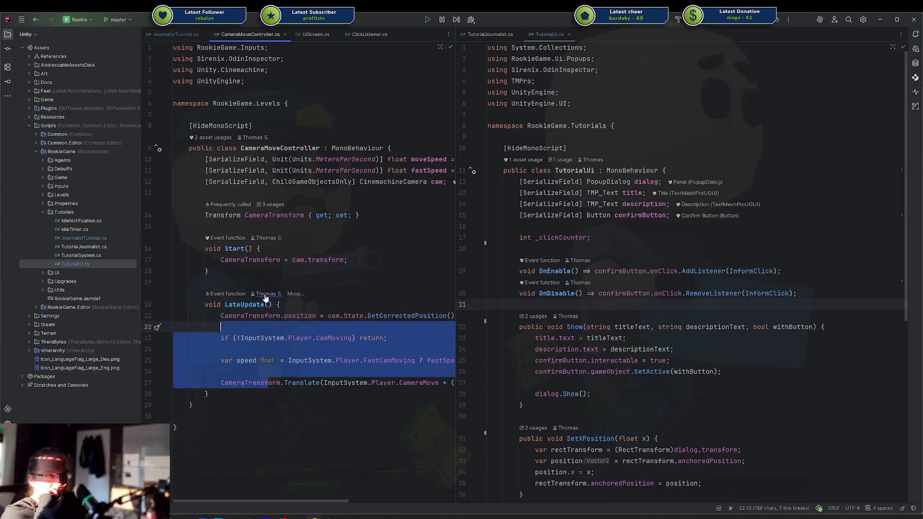
left_click(364, 250)
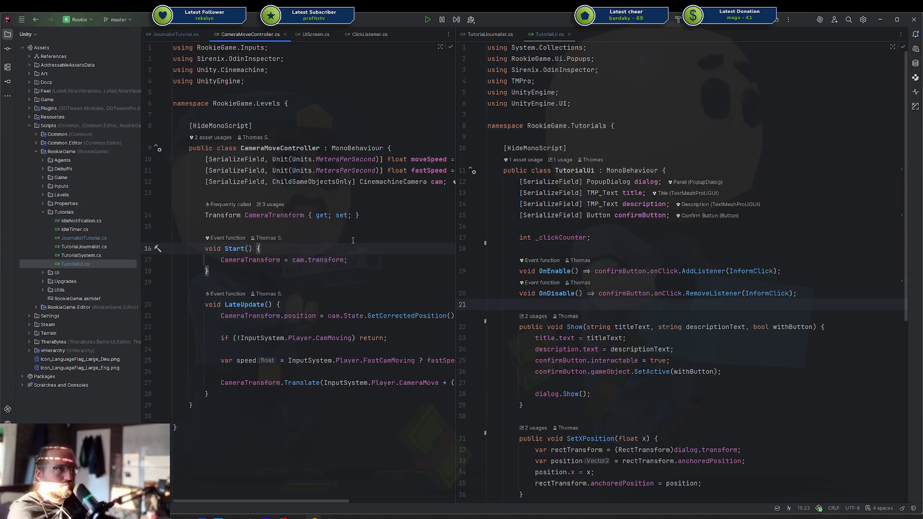
Add a 'bool _initialized;' field and make LateUpdate return early when !_initialized.
left_click(351, 225)
key("Return")
type("bool")
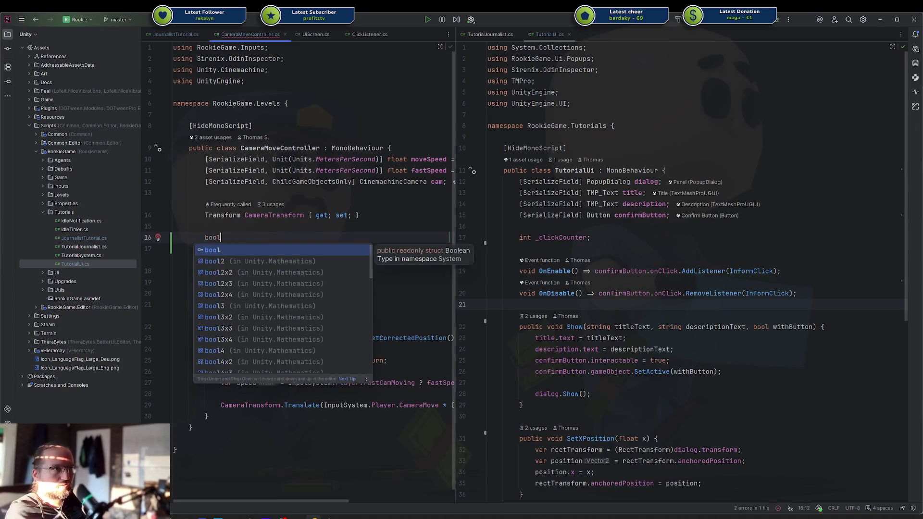
type(" _initialized;")
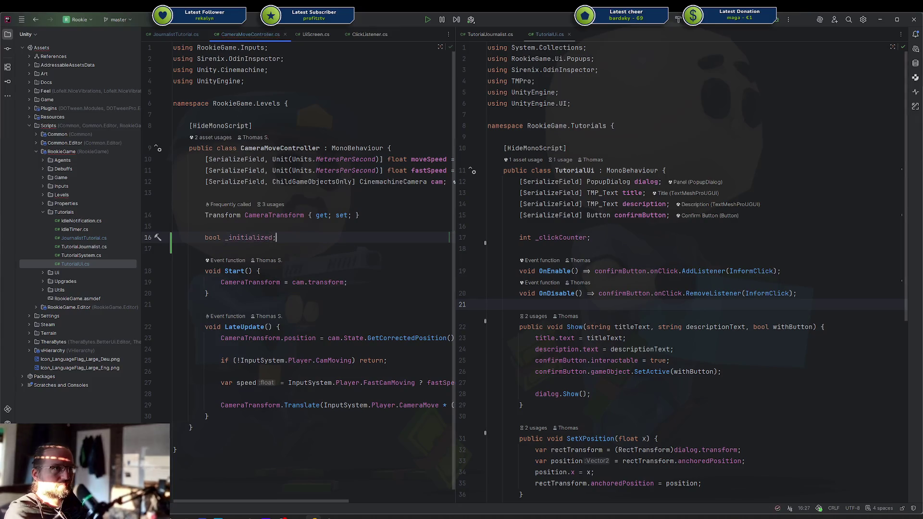
left_click(343, 327)
key("Return")
key("Return")
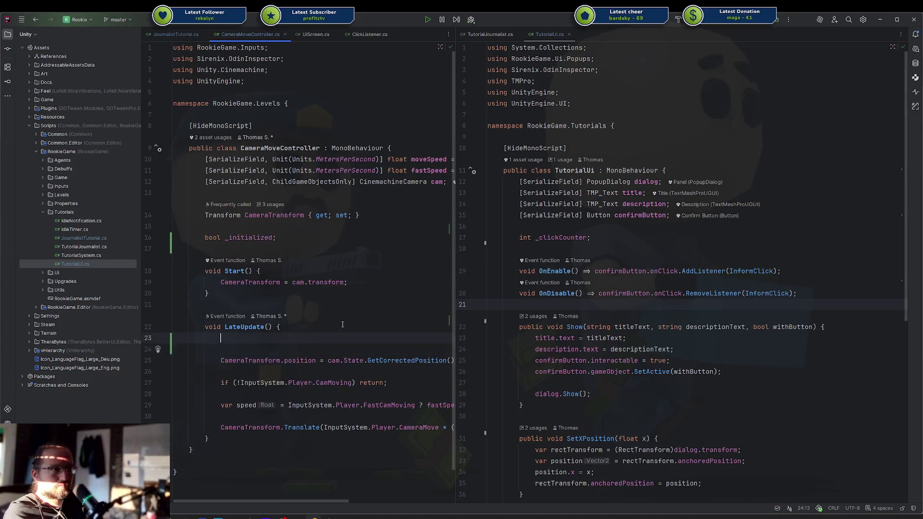
type("if(_")
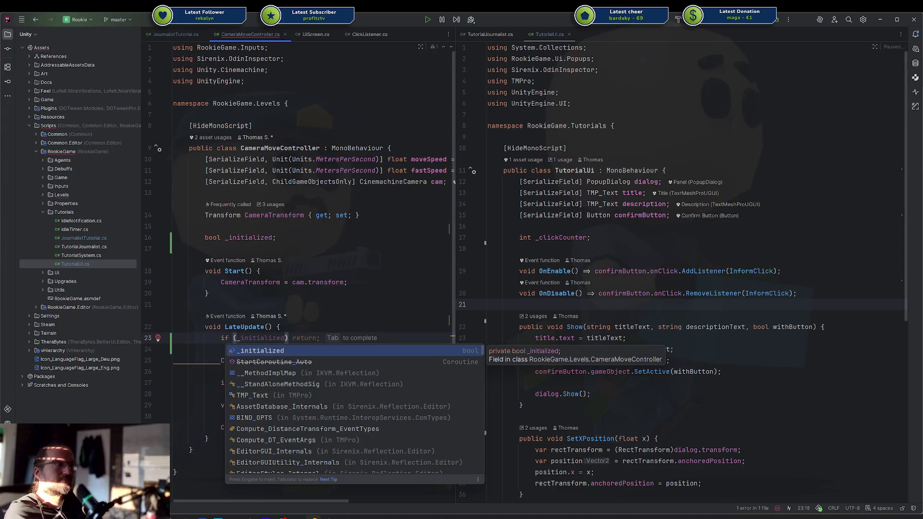
key("Tab")
left_click(236, 338)
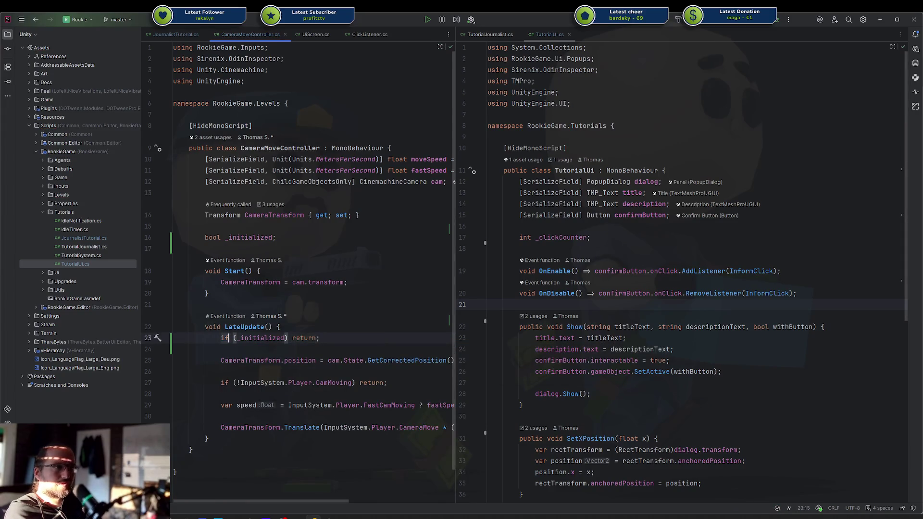
type("!")
Make Start an IEnumerator that yields return null, then sets _initialized = true.
double_click(212, 271)
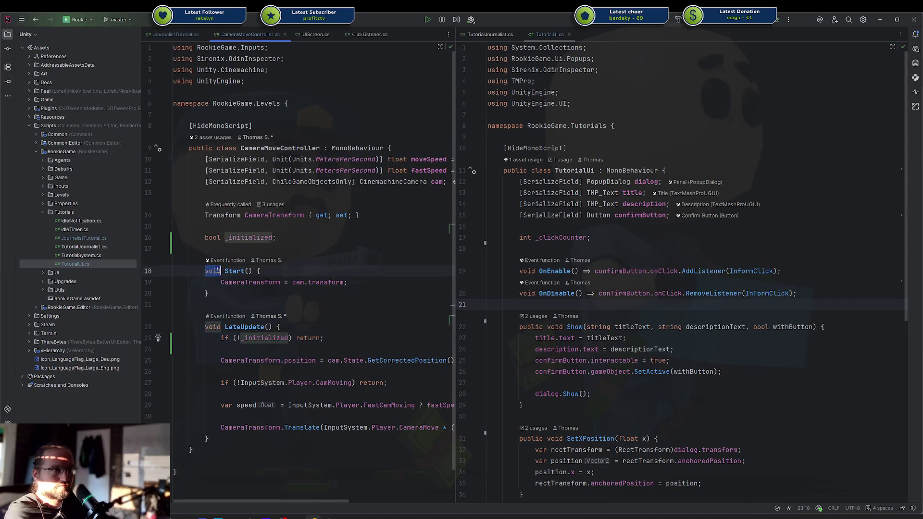
type("IENuemrat")
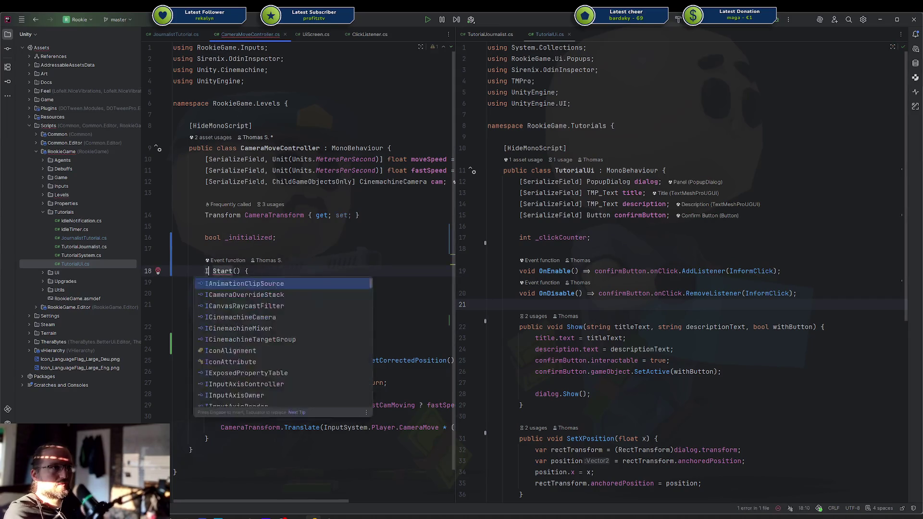
key("Return")
left_click(347, 283)
key("Return")
key("Return")
type("yield return n")
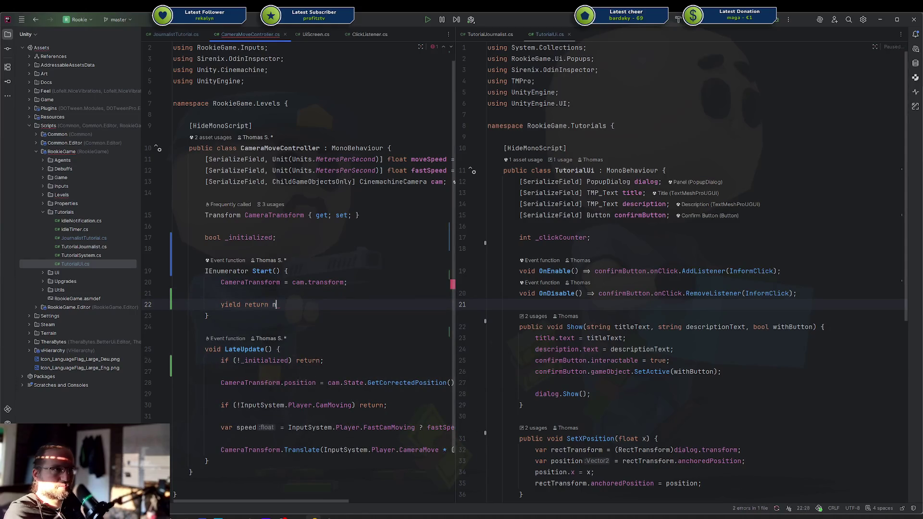
type("zullull;")
key("Return")
key("Return")
type("_initialized = true;")
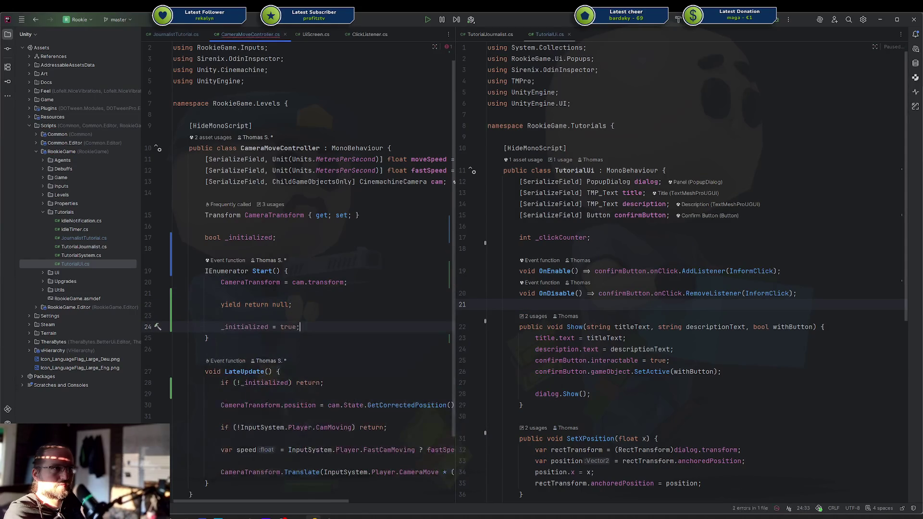
key("alt+Tab")
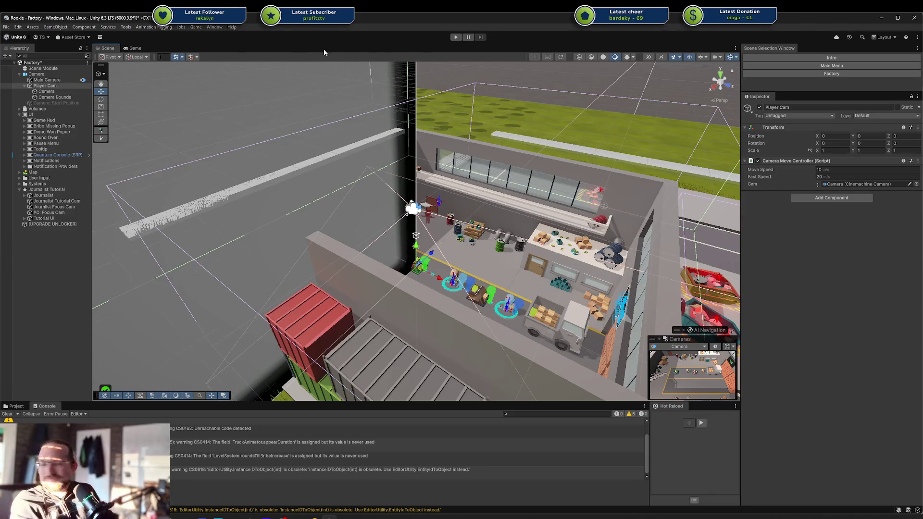
Enter play mode via Start (Main Menu) and launch the Factory level.
left_click(204, 28)
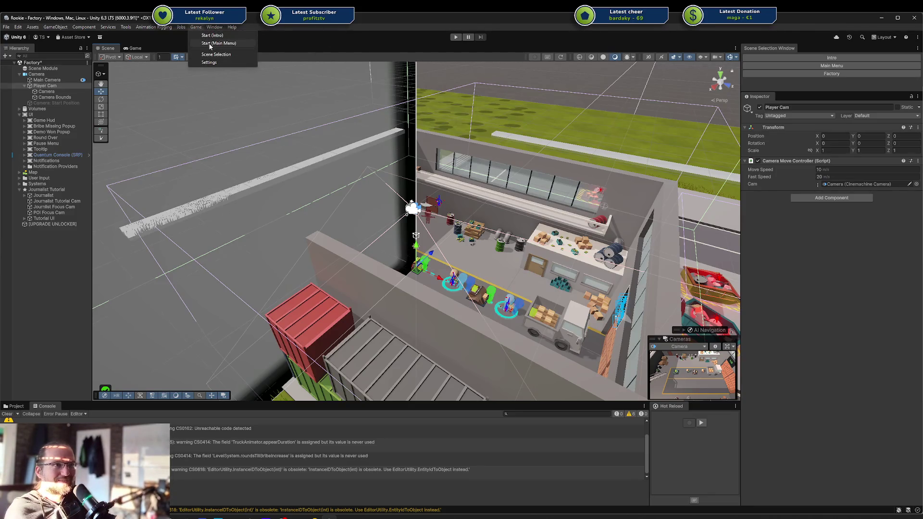
left_click(209, 44)
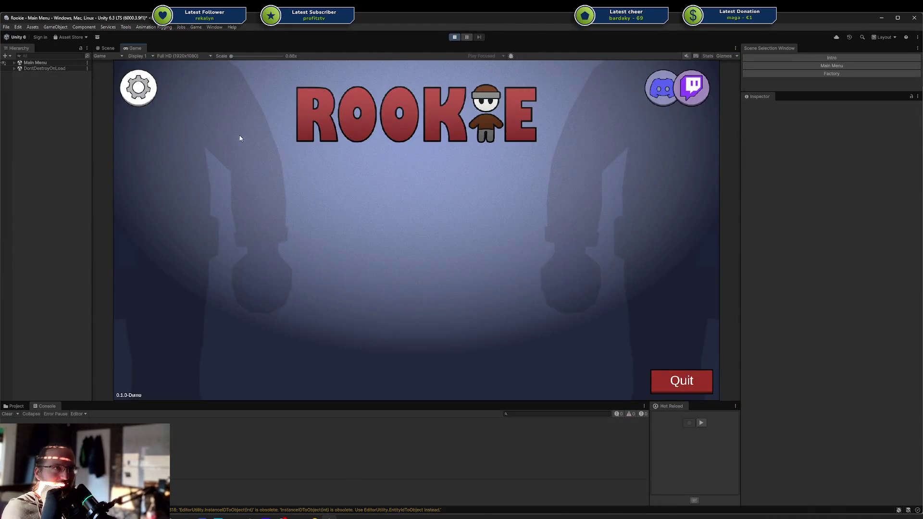
left_click(298, 265)
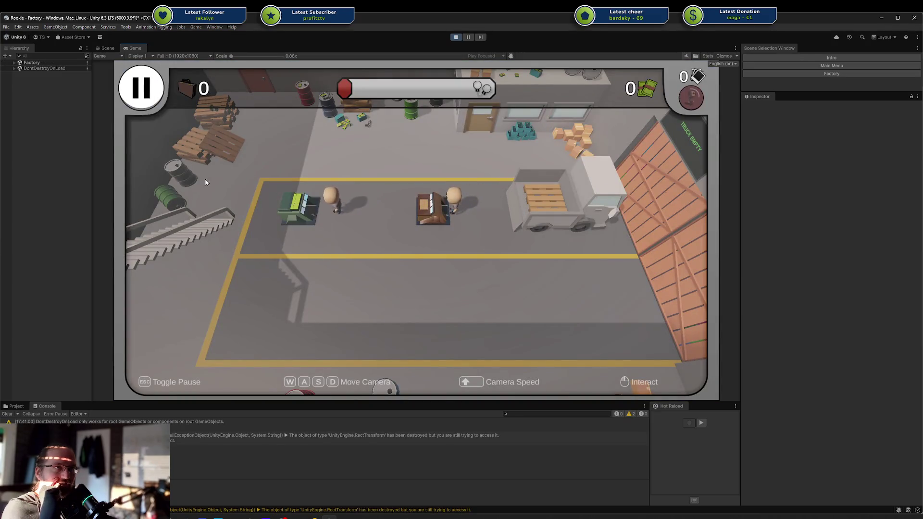
Grant 10 money with the console command 'Player.Money 10', then pay the bribe to end the raid.
key("grave")
type("Player.Money 10")
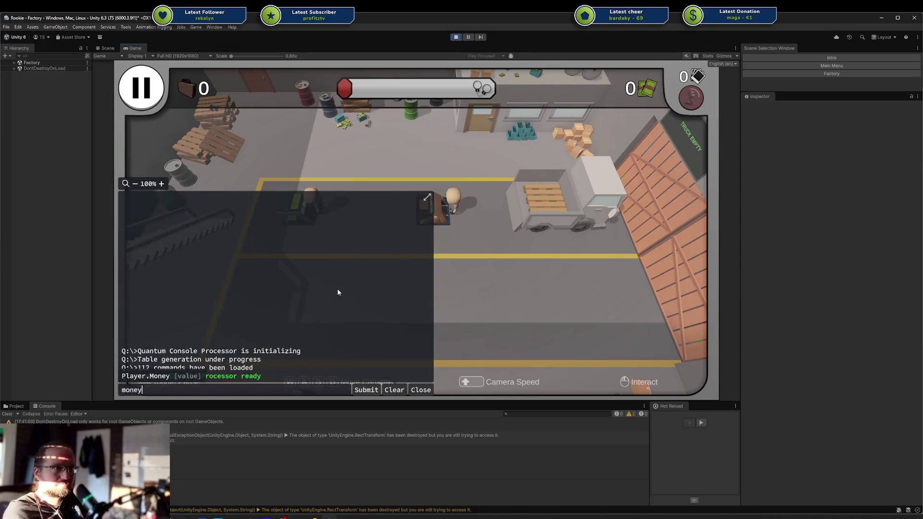
key("Return")
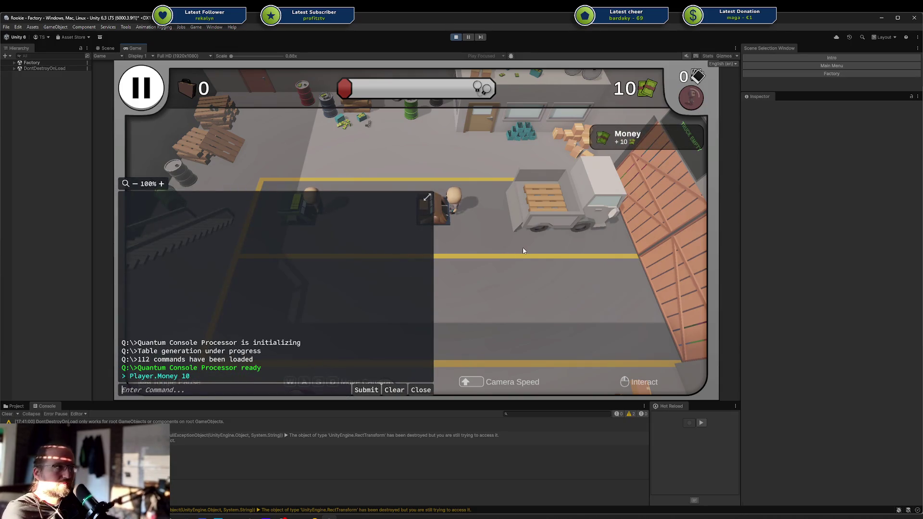
key("grave")
left_click(153, 89)
left_click(383, 268)
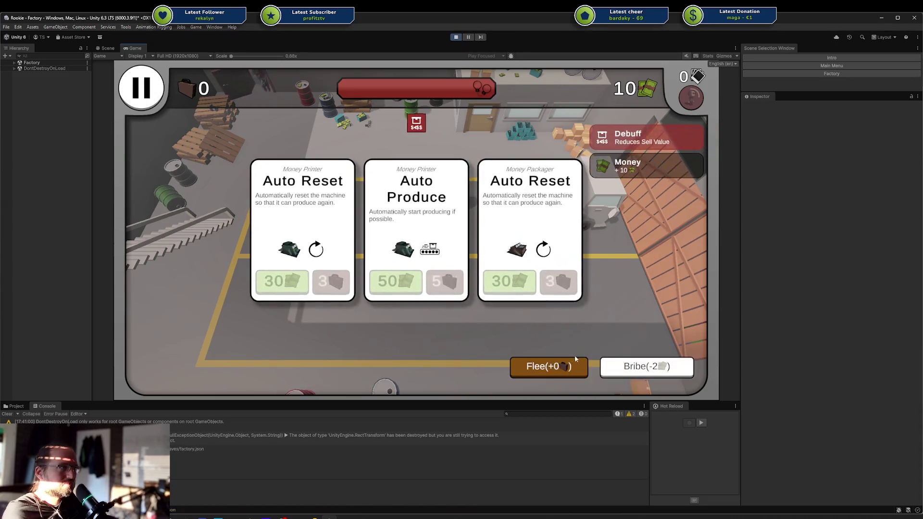
left_click(648, 367)
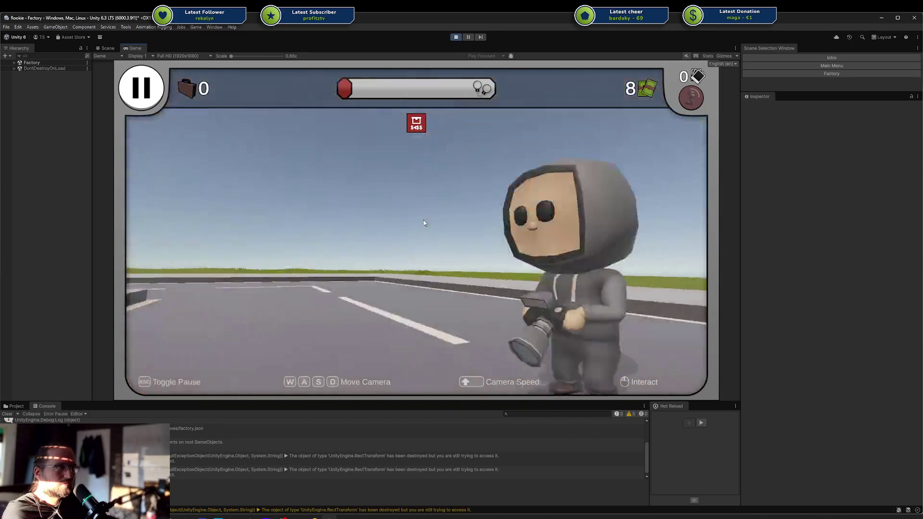
Dismiss the Journalists and Point of Interest popups, defeat the journalist, and pause the game.
left_click(364, 272)
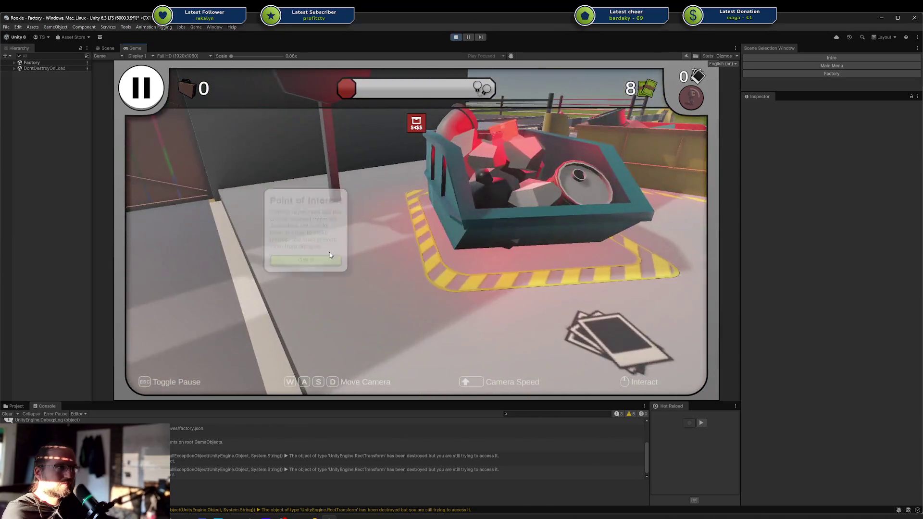
left_click(330, 258)
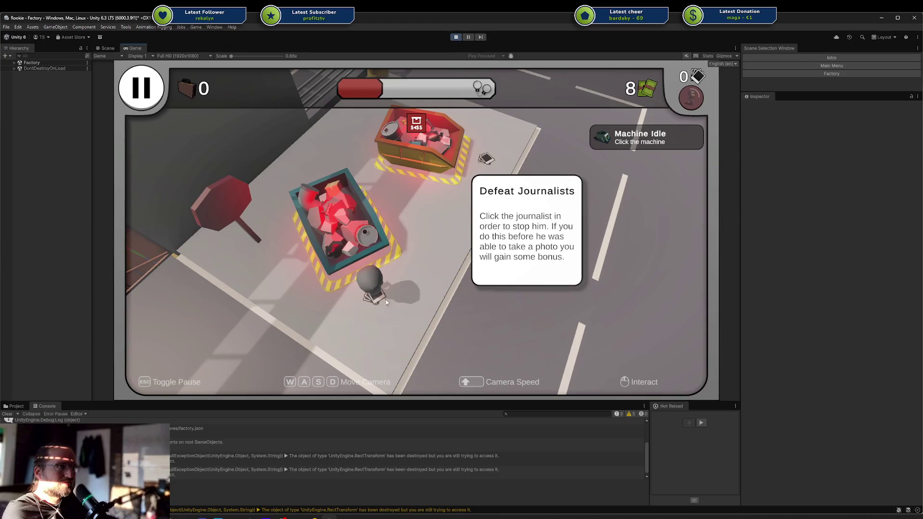
left_click(373, 289)
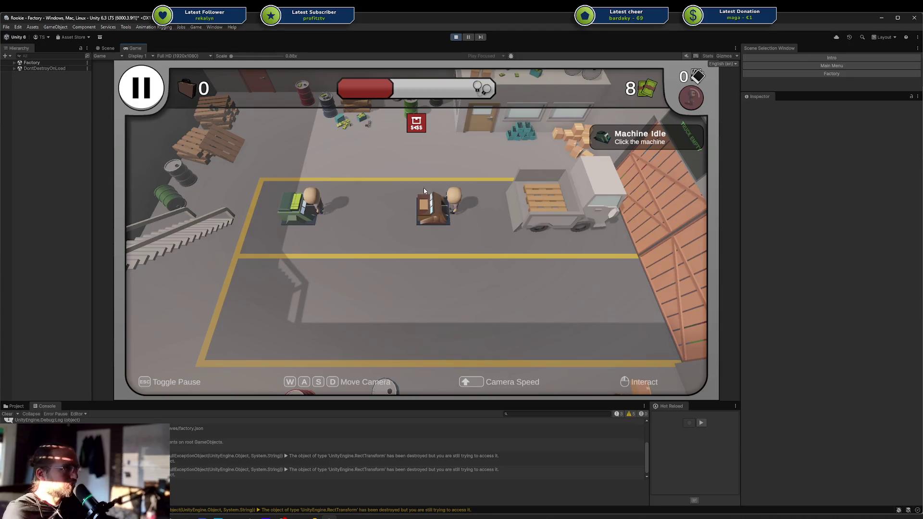
key("Escape")
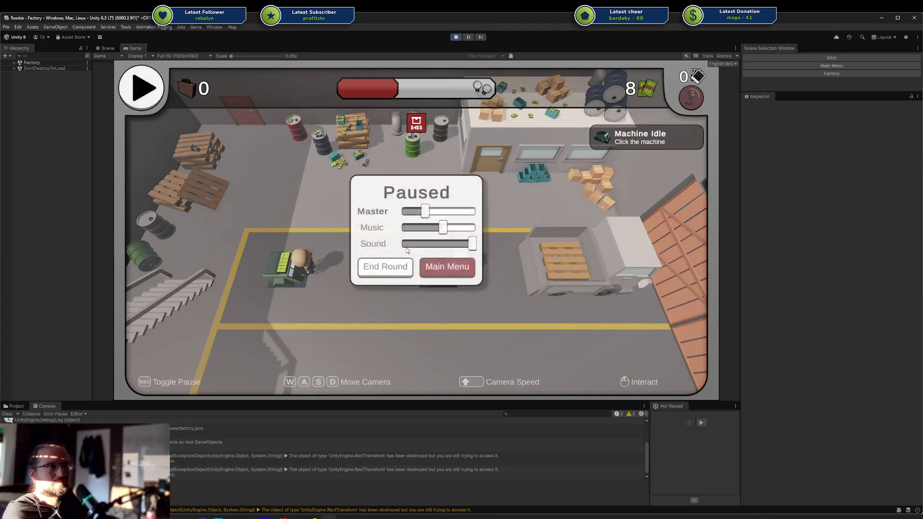
Return to the main menu, replay Factory, dismiss both tutorial popups, defeat the journalist, and stop play.
left_click(442, 270)
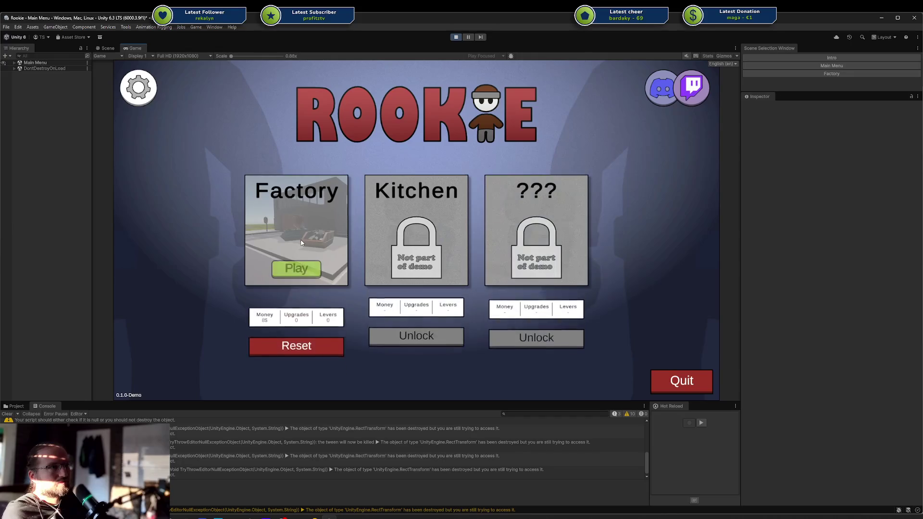
left_click(315, 268)
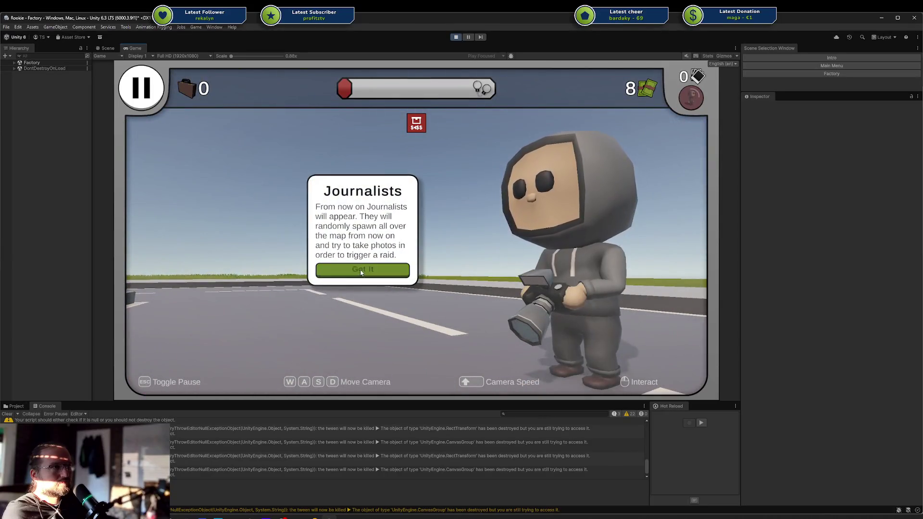
left_click(362, 271)
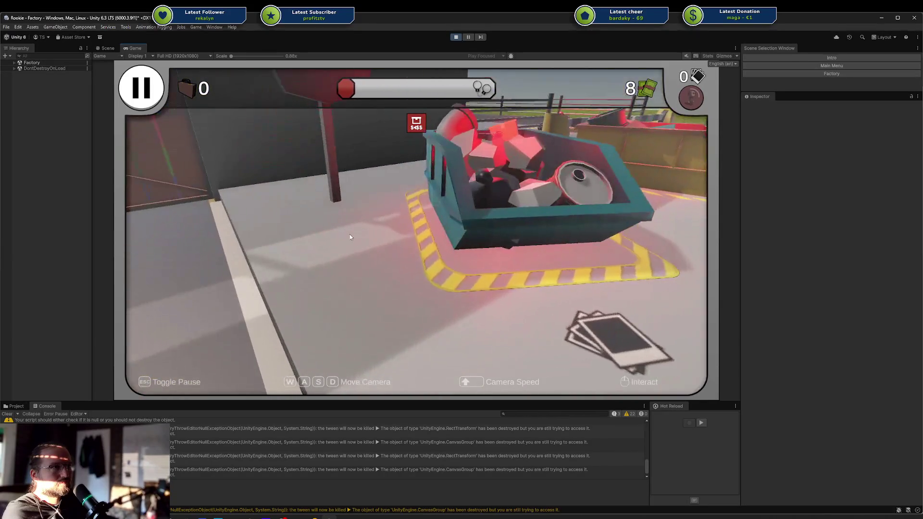
left_click(308, 269)
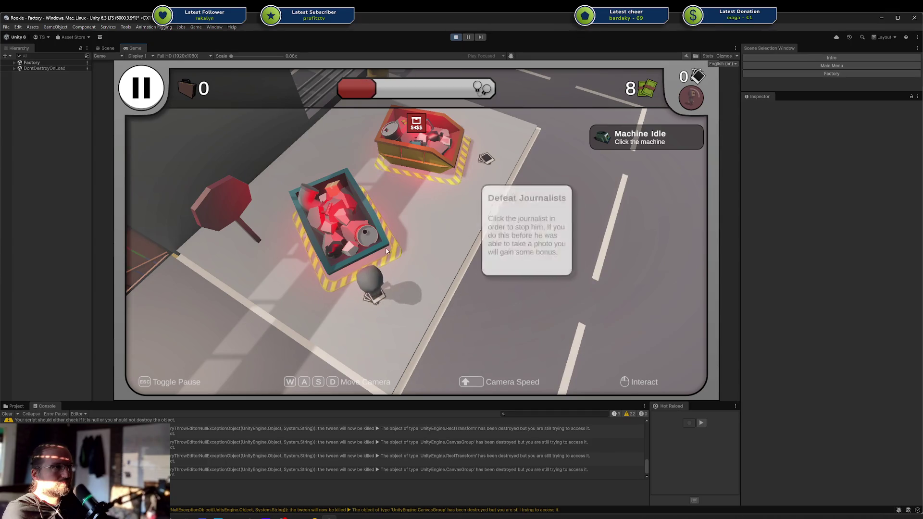
left_click(377, 283)
left_click(456, 37)
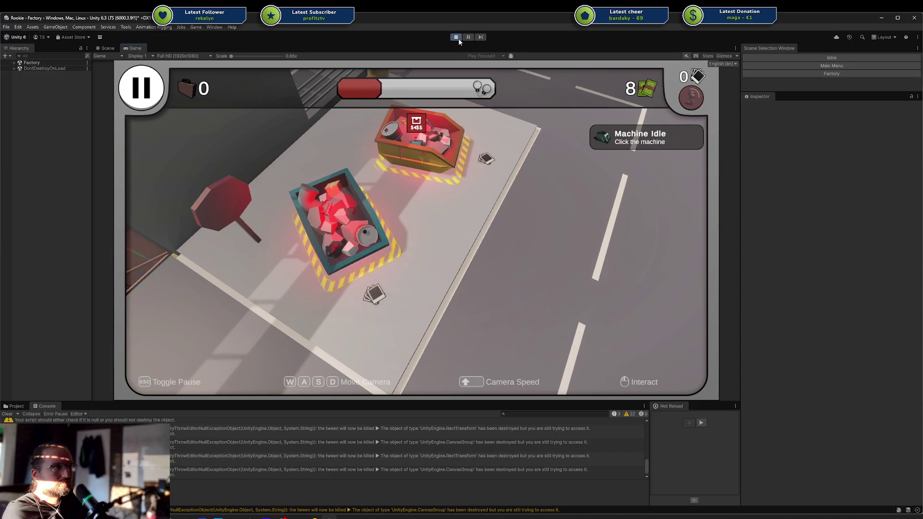
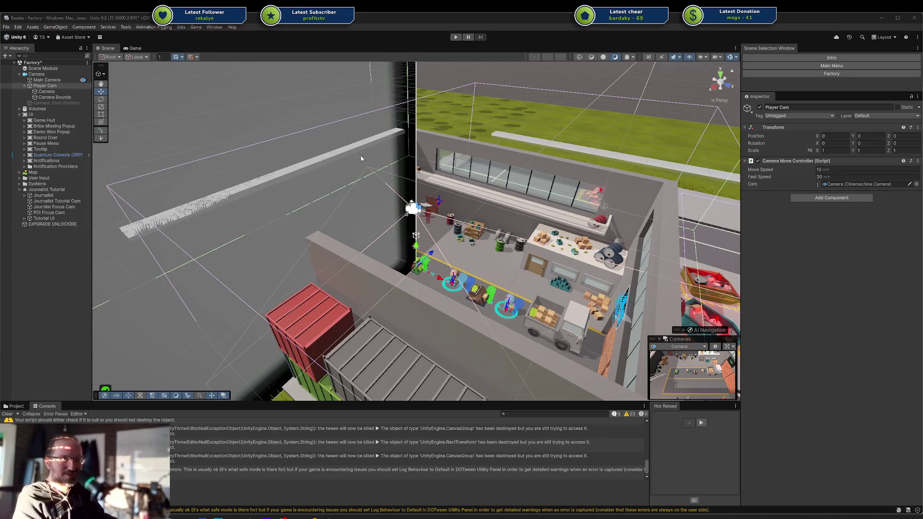
Deselect the player camera, save the Factory scene and orbit the Scene view around the factory.
left_click(59, 262)
key("ctrl+s")
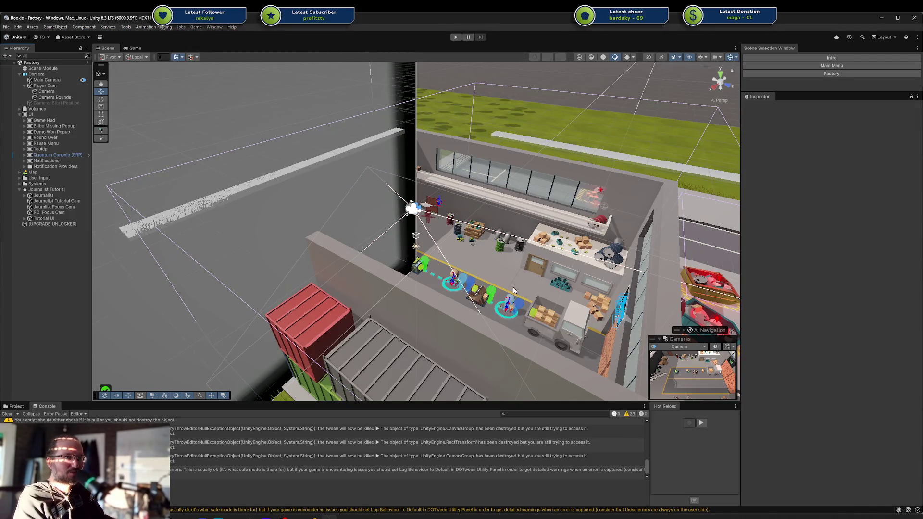
scroll(513, 285, "down", 5)
mouse_move(514, 286)
left_mouse_down()
mouse_move(553, 274)
mouse_move(524, 274)
left_mouse_up()
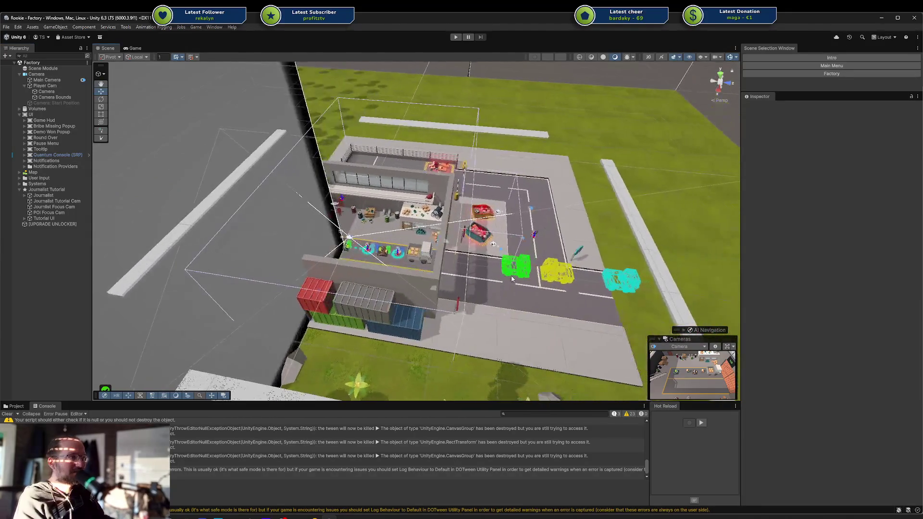
scroll(522, 272, "up", 4)
scroll(522, 273, "up", 5)
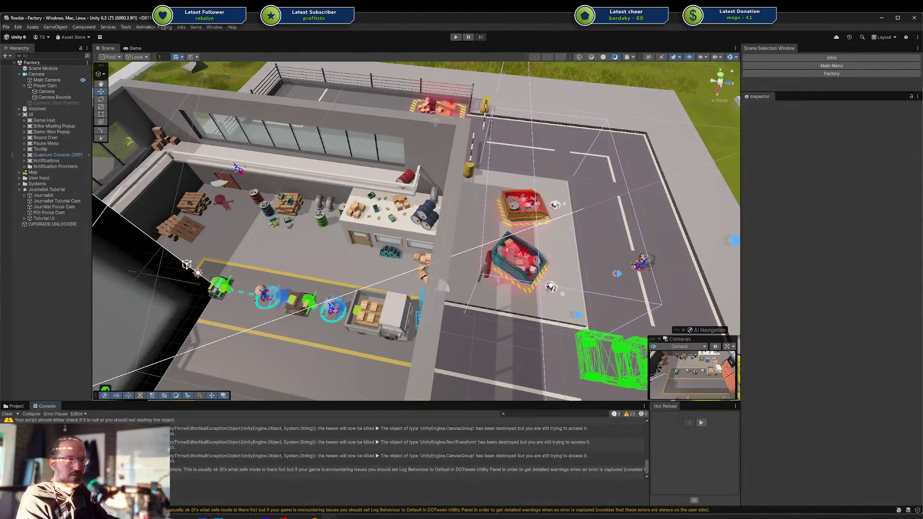
Check the Tutorial For Reporters card in Chrome, then bring up Rider.
key("alt+Tab")
left_click(148, 67)
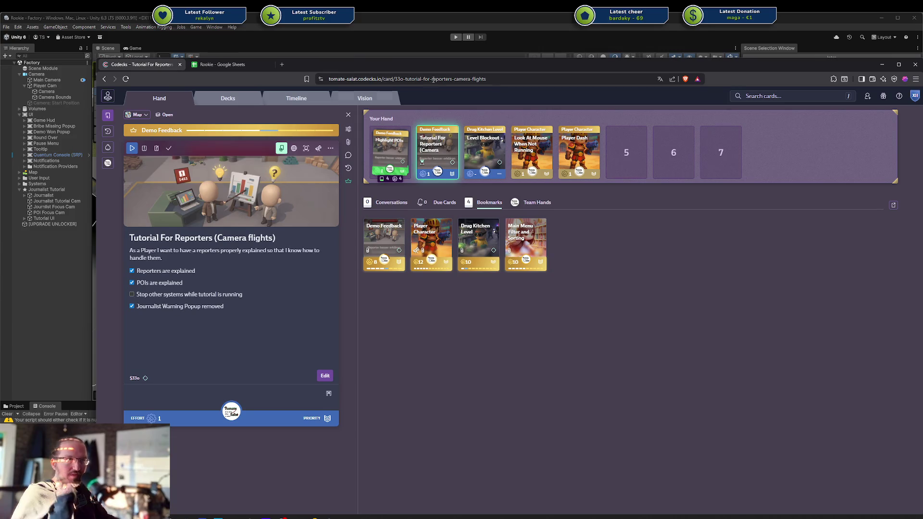
left_click_drag(385, 66, 864, 64)
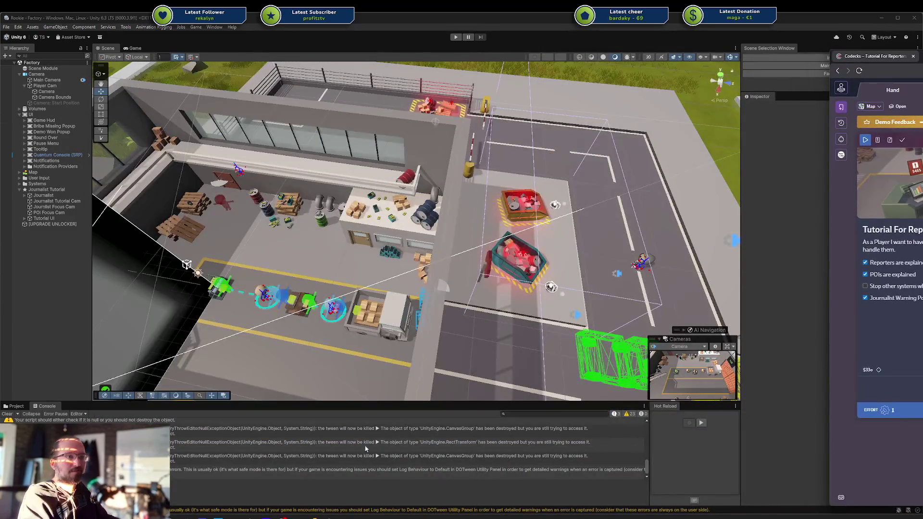
left_click(316, 512)
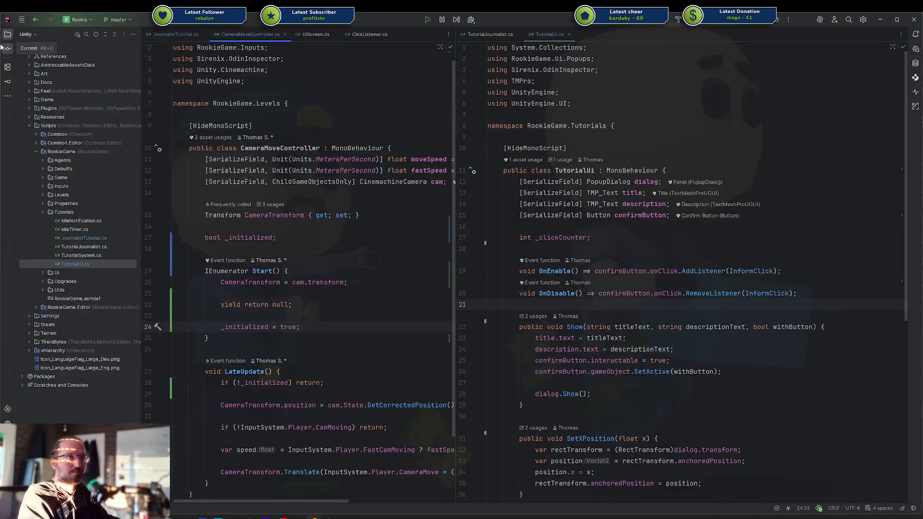
Include all 8 changed files in the commit and expand the Game and I18N\Tables folders.
key("ctrl+k")
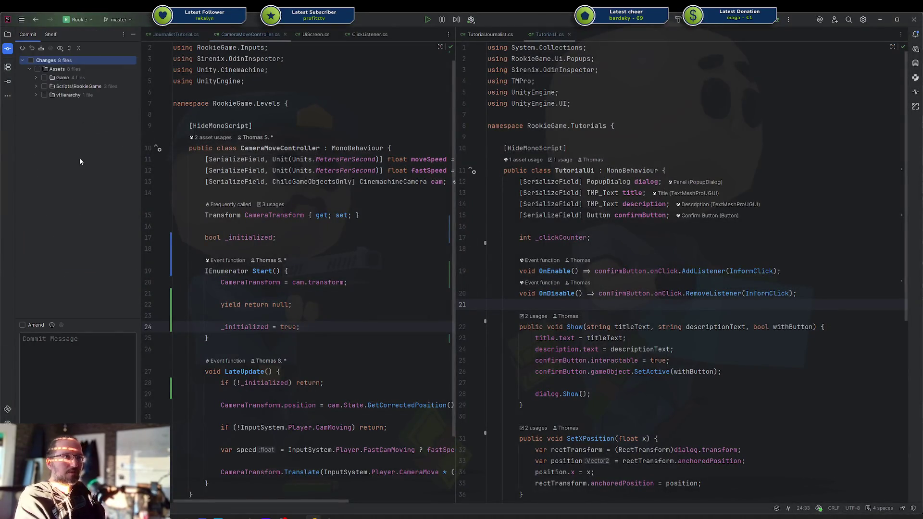
left_click(35, 86)
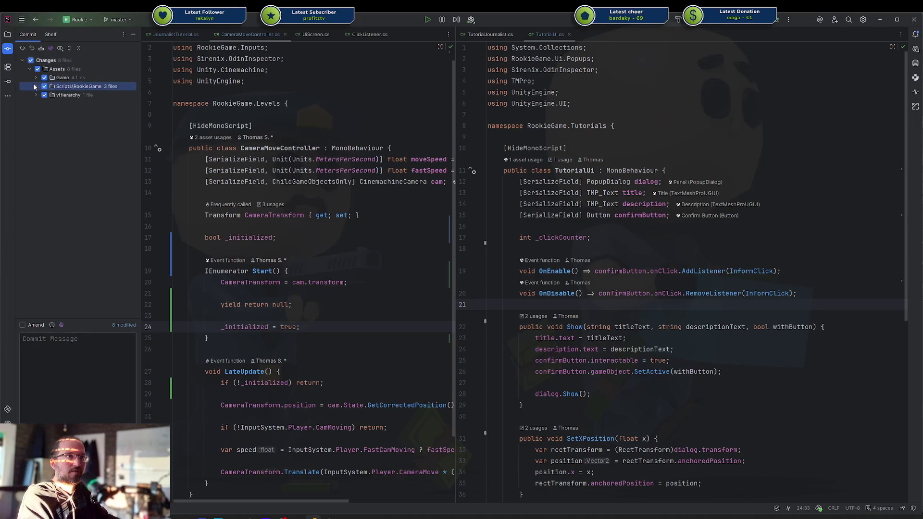
left_click(34, 86)
left_click(36, 78)
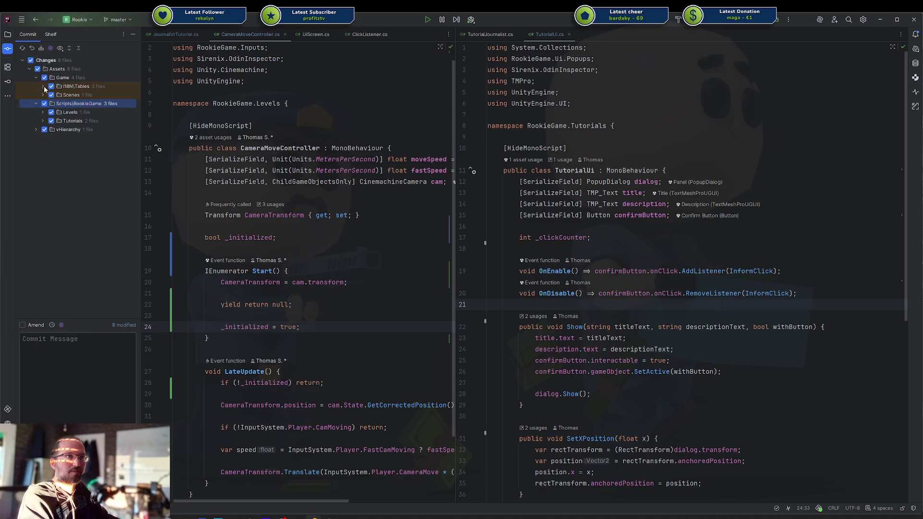
left_click(43, 86)
Open Ui_de.asset to read its contents, then close it.
left_click(94, 103)
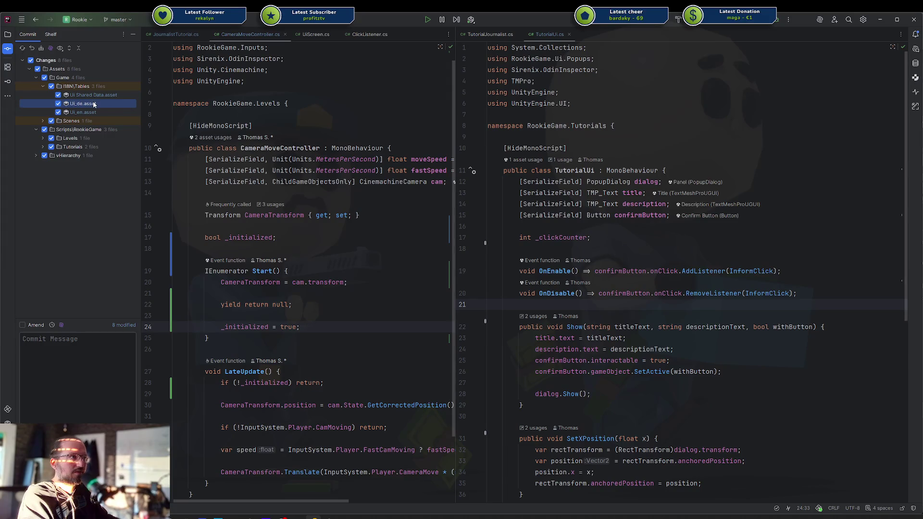
double_click(93, 103)
scroll(338, 167, "down", 20)
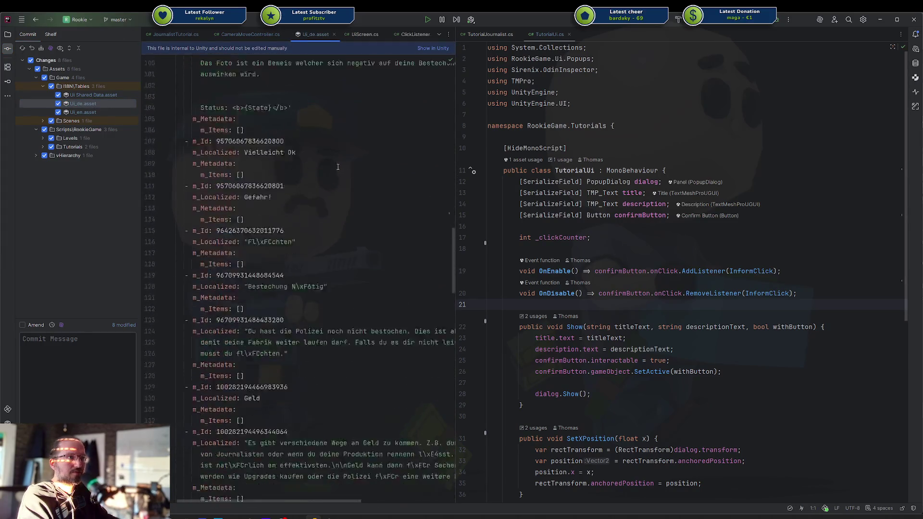
scroll(338, 166, "down", 20)
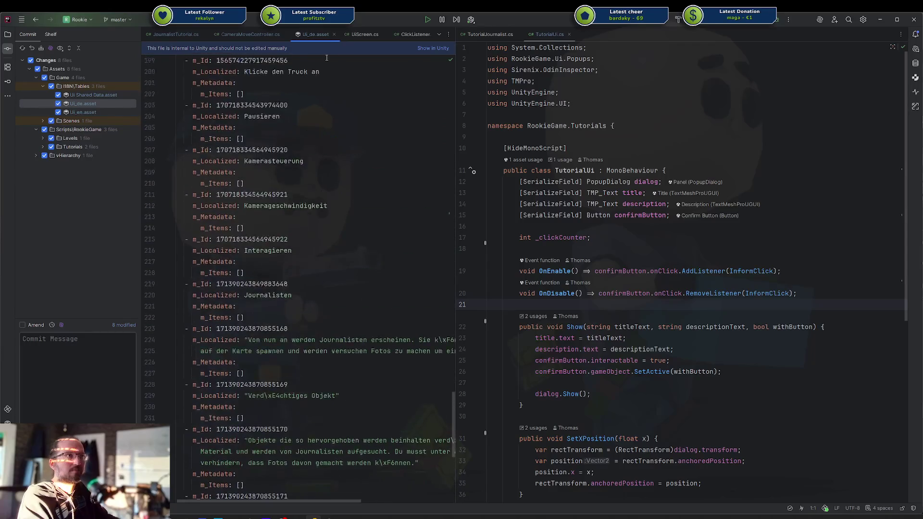
middle_click(318, 35)
View the Ui_de.asset diff in a widened pane, highlighting Verstanden and Journalisten.
left_click(108, 103)
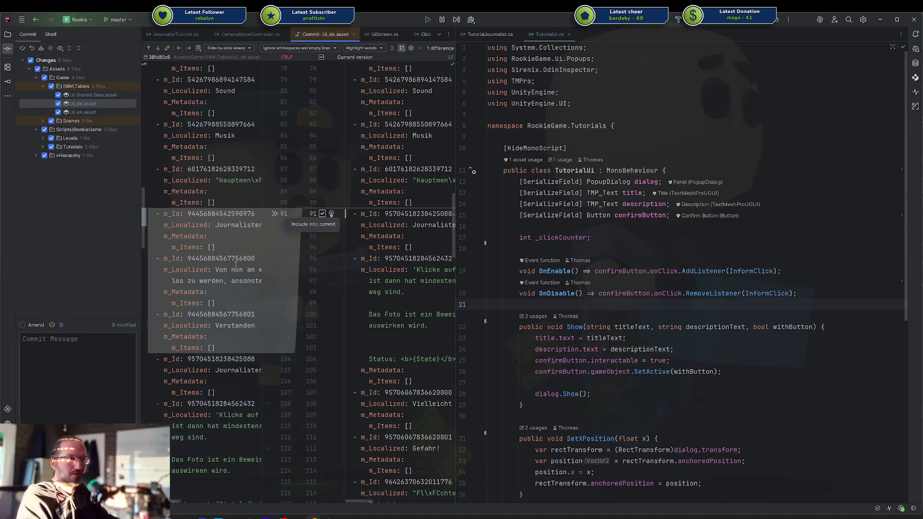
mouse_move(278, 231)
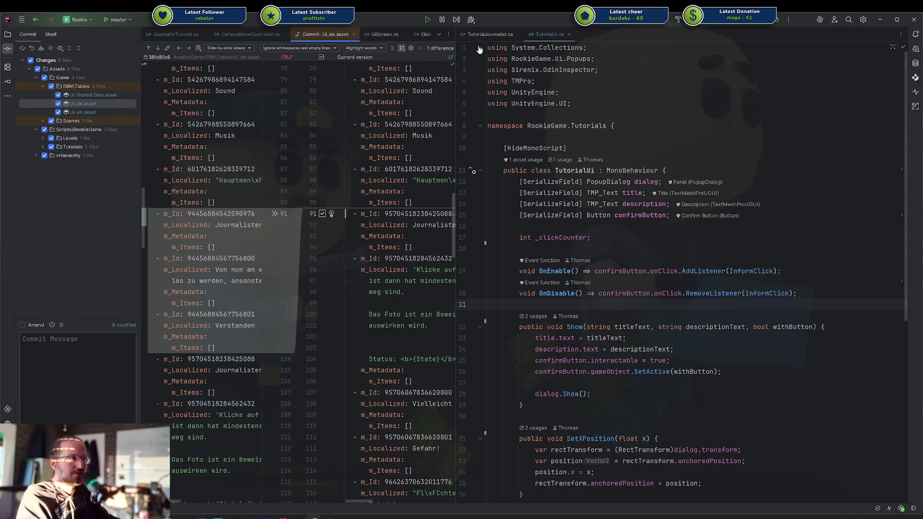
left_click_drag(455, 60, 775, 60)
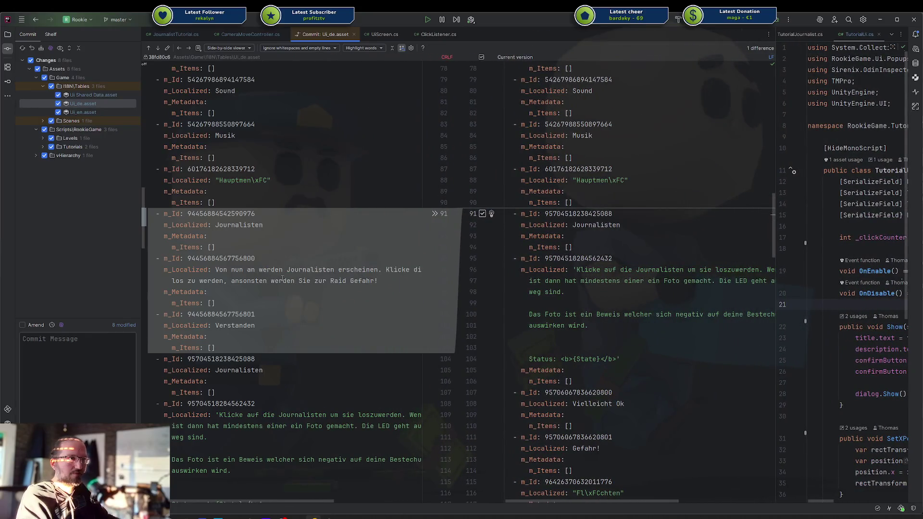
double_click(245, 325)
double_click(237, 225)
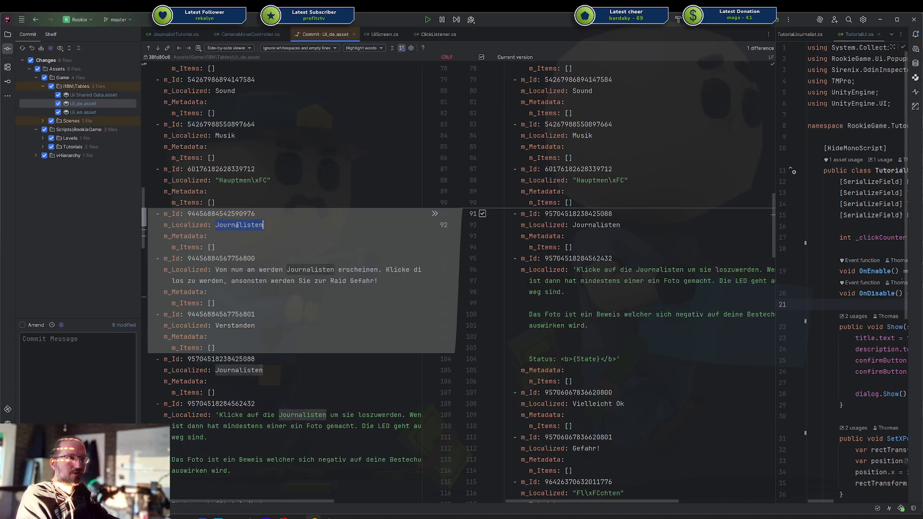
left_click(80, 366)
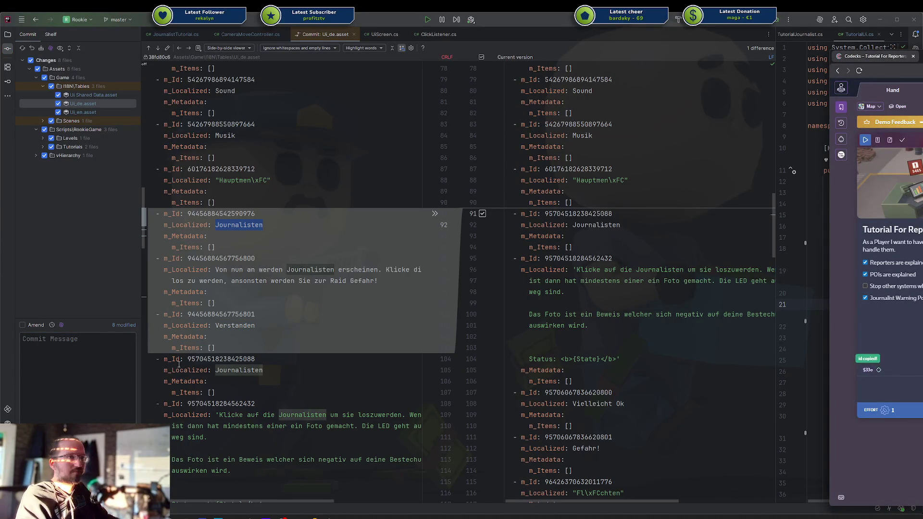
Write the commit message '$33o replaced journalists, warning popup by tutorial' and cancel the commit after the unsaved-changes warning.
type("$33o remoed journalist")
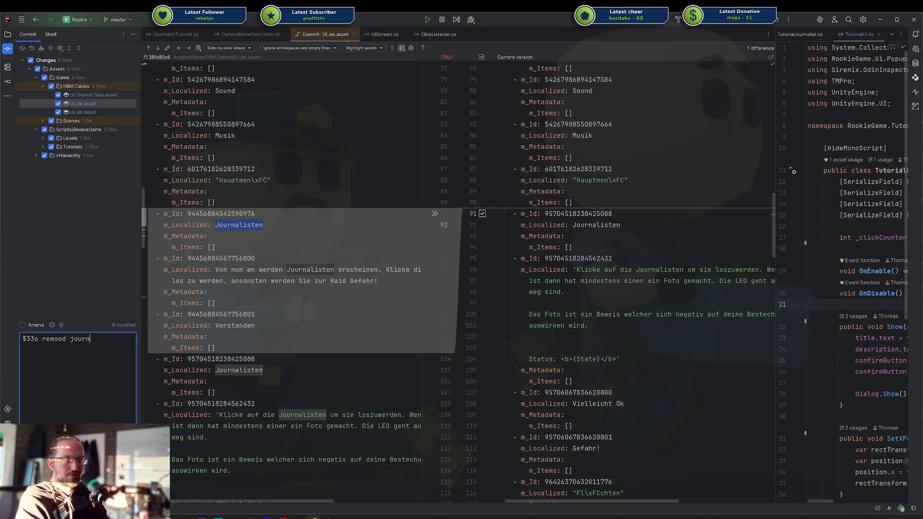
key("ctrl+BackSpace")
key("ctrl+BackSpace")
key("ctrl+BackSpace")
key("ctrl+z")
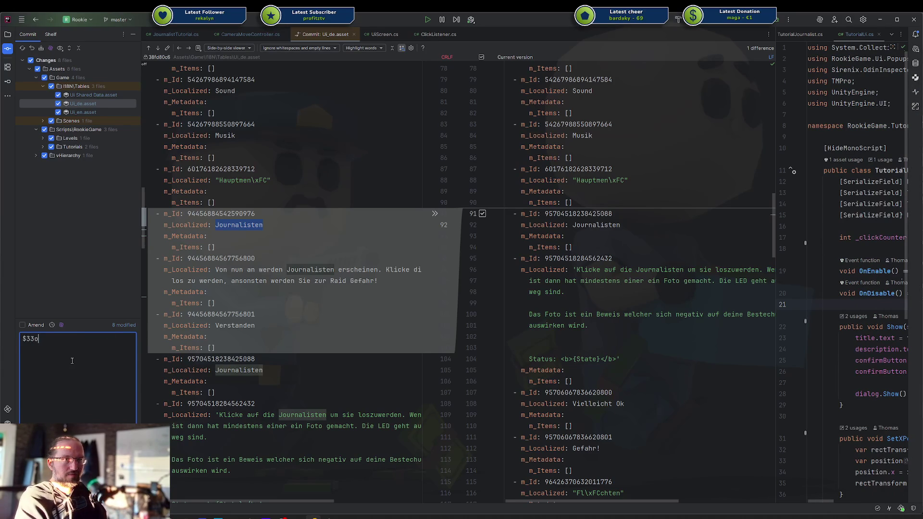
key("ctrl+BackSpace")
type("$33o replaced ")
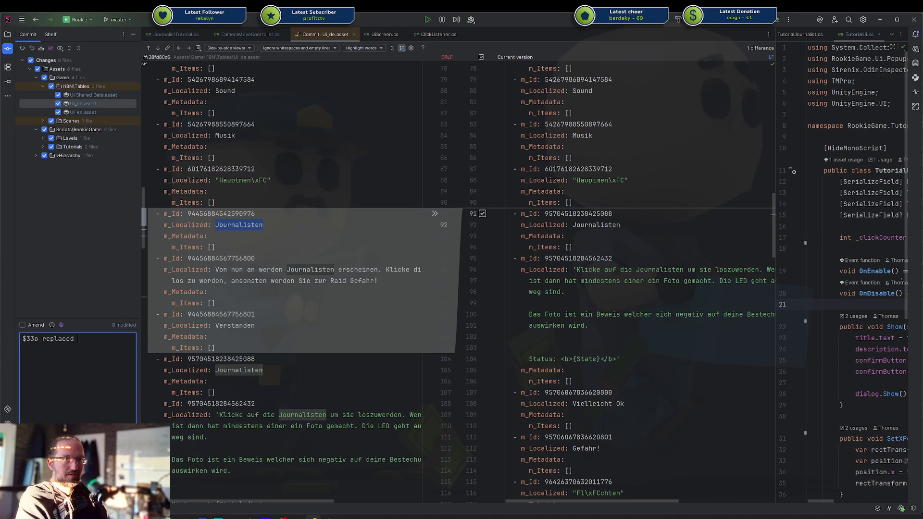
type("journalists, warning pop")
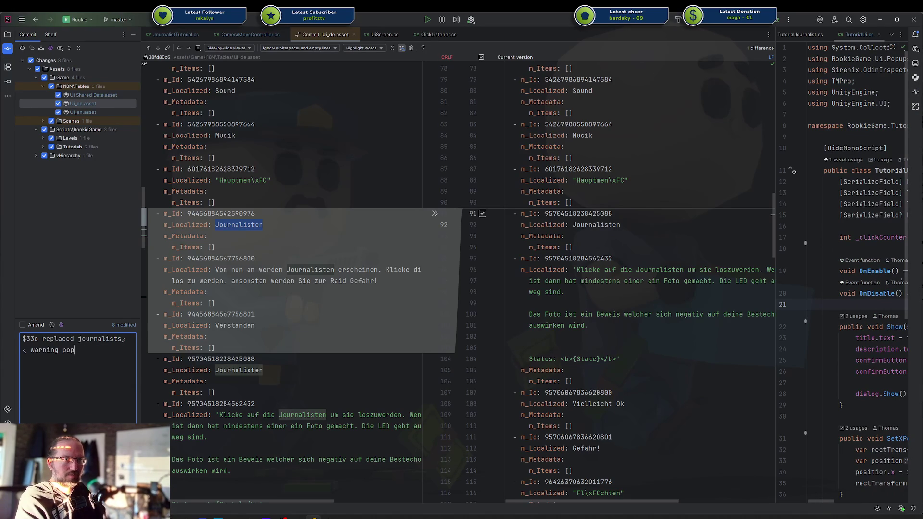
type("up by tutorial")
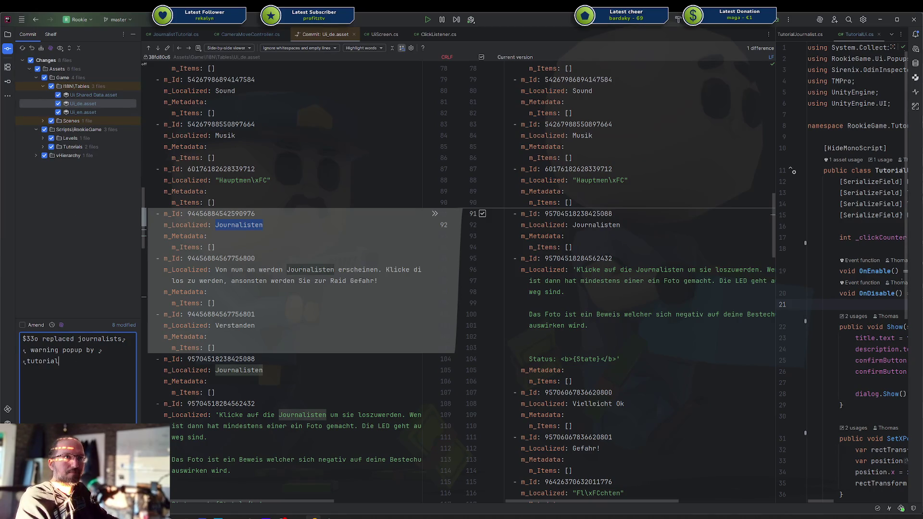
key("ctrl+Return")
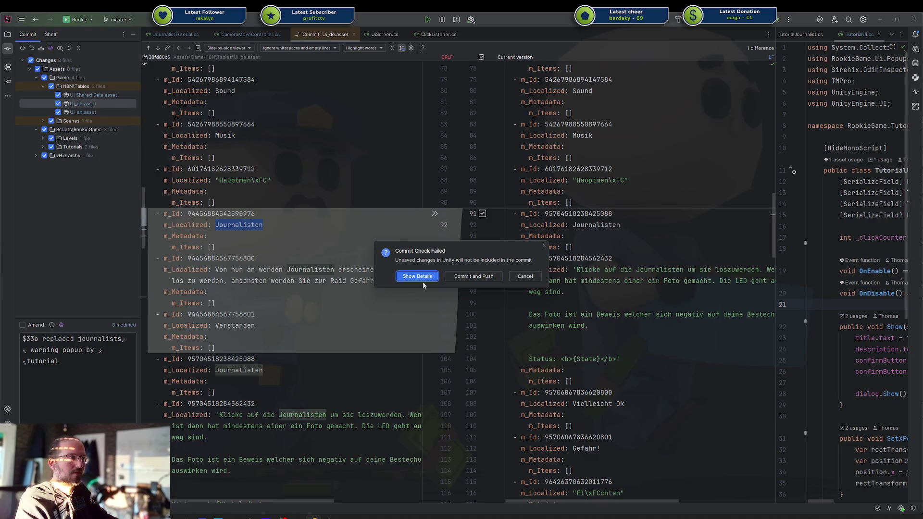
key("Escape")
Save the Unity project with File > Save Project and return to Rider.
left_click(330, 518)
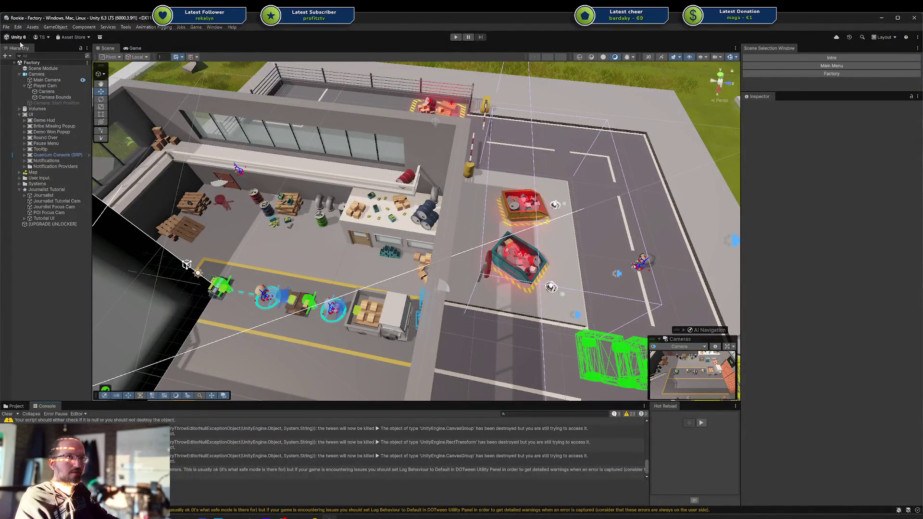
left_click(6, 27)
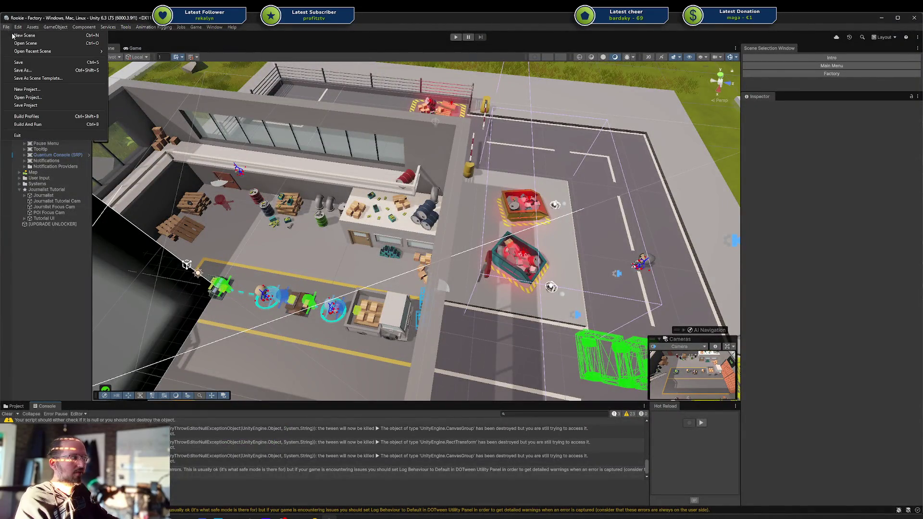
left_click(37, 106)
left_click(313, 517)
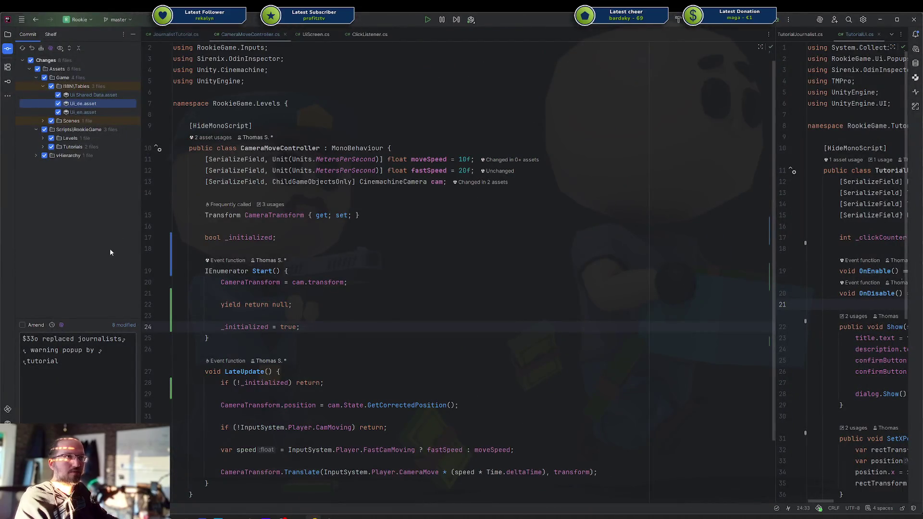
Refresh the change list, commit the eight files and push the commit to the remote master.
left_click_drag(668, 132, 399, 131)
left_click(22, 49)
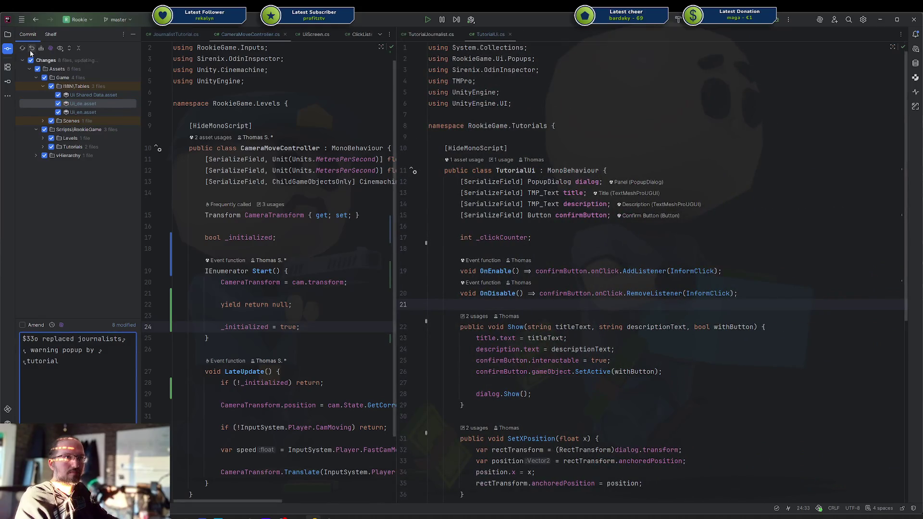
key("ctrl+alt+k")
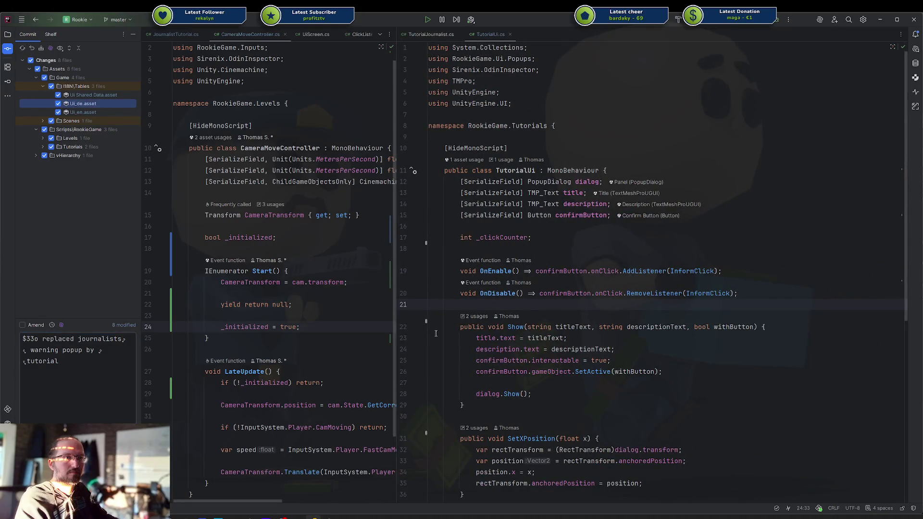
left_click(668, 354)
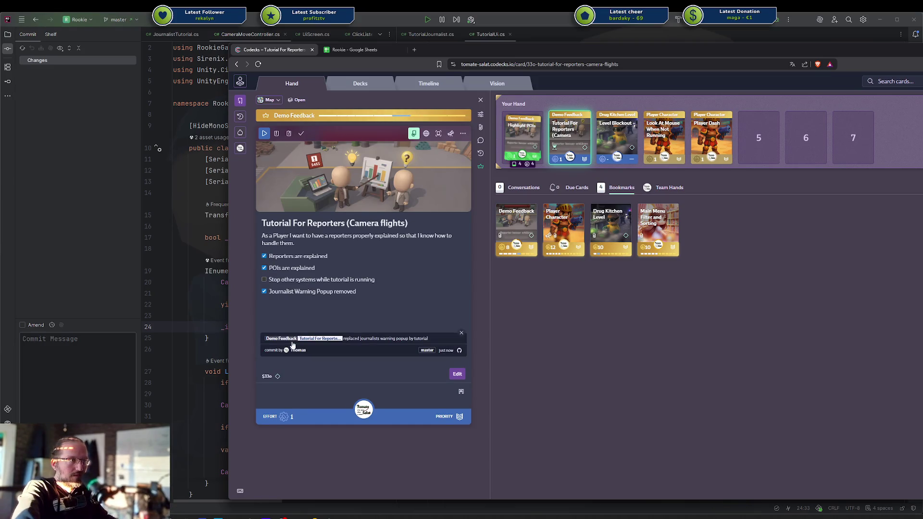
Delete the commit message from the Tutorial For Reporters card and expand the Demo Feedback hero card.
left_click(460, 336)
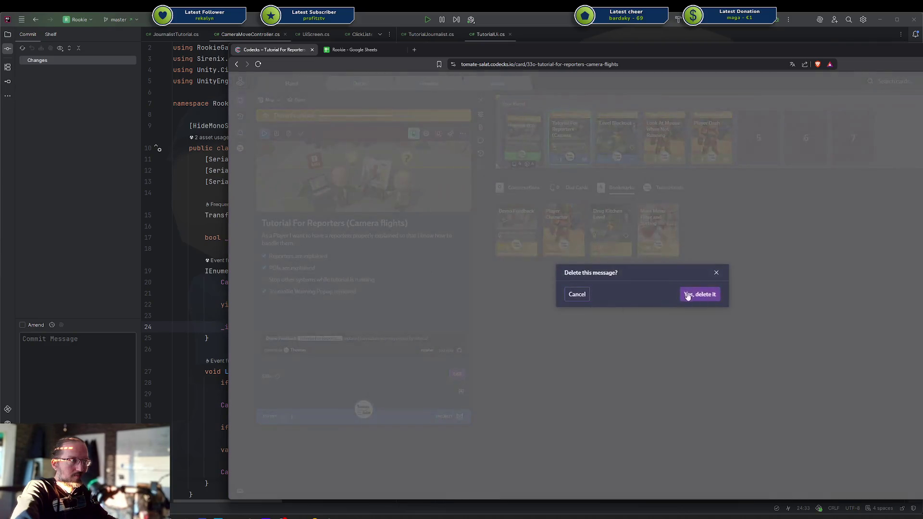
left_click(693, 295)
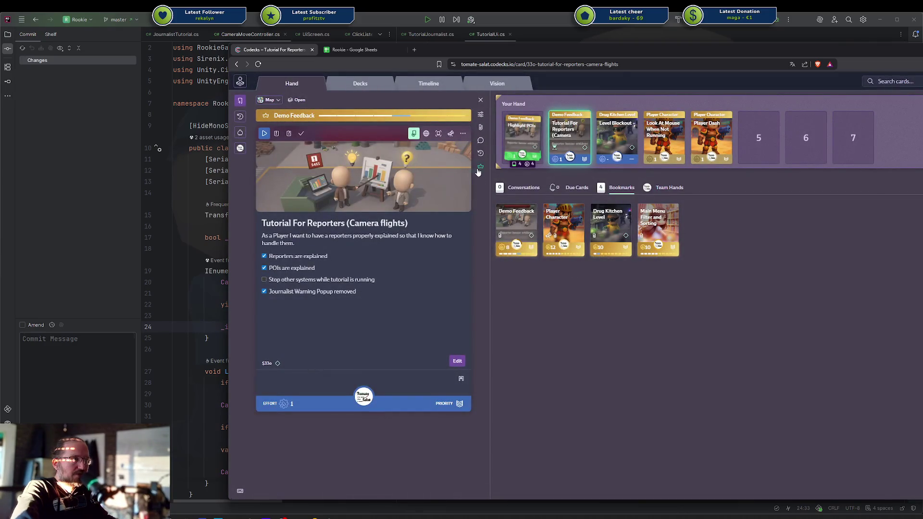
left_click(481, 166)
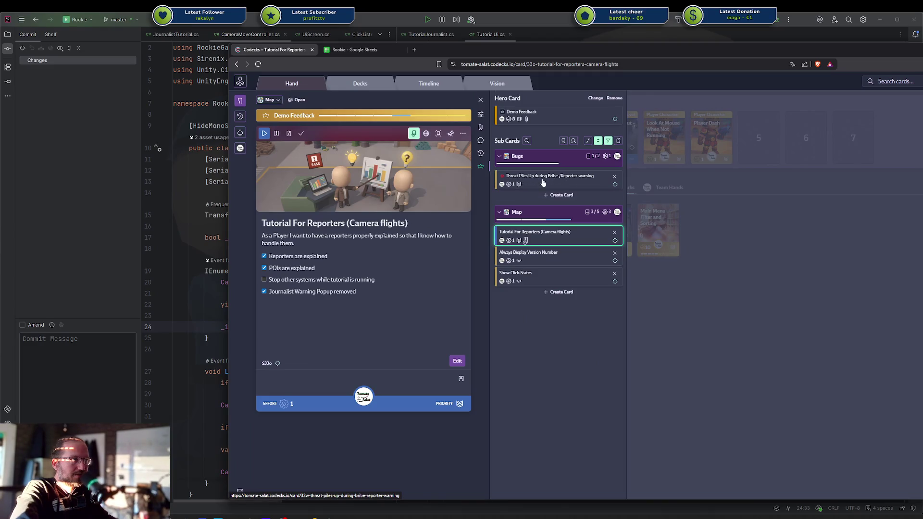
Inspect the Threat Piles Up bug card, then reopen Tutorial For Reporters (Camera flights).
left_click(541, 182)
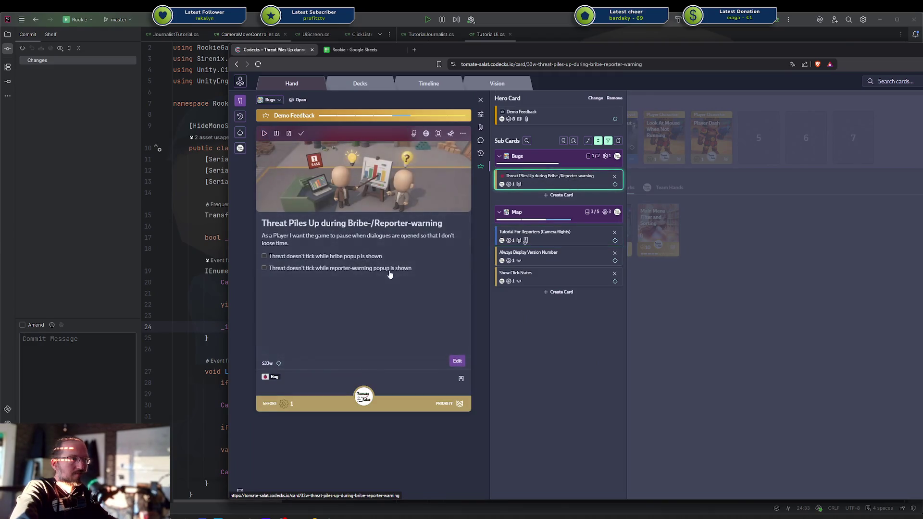
left_click(386, 285)
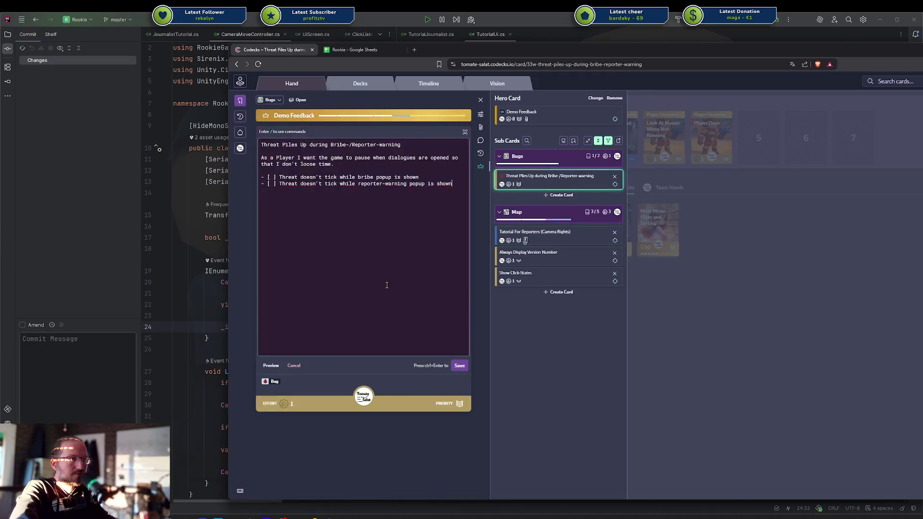
double_click(364, 145)
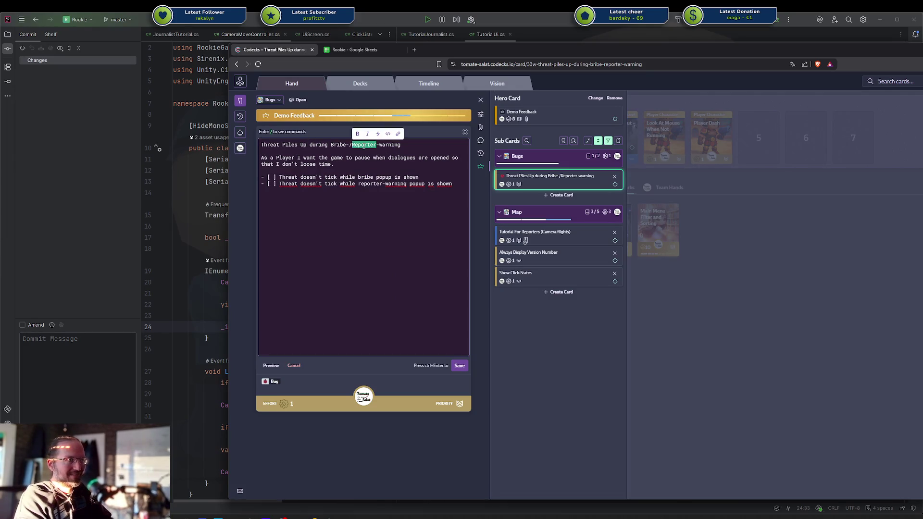
key("Escape")
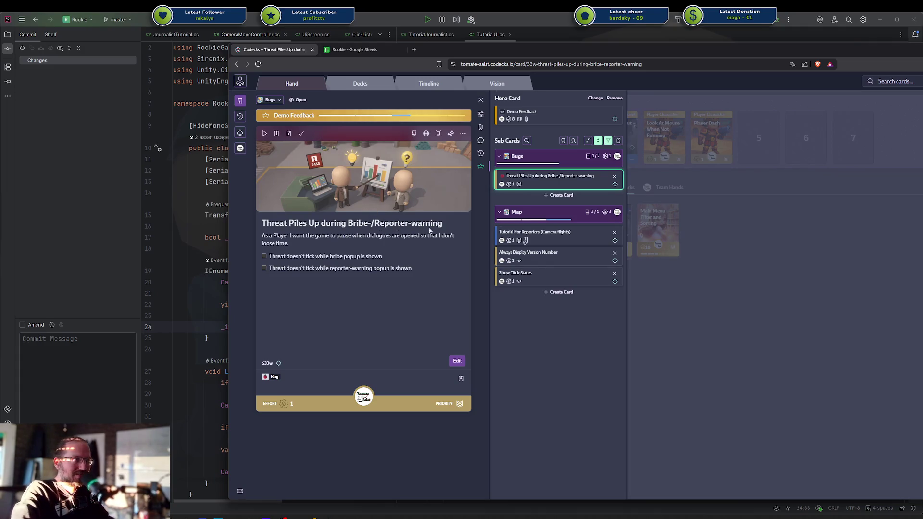
left_click(552, 239)
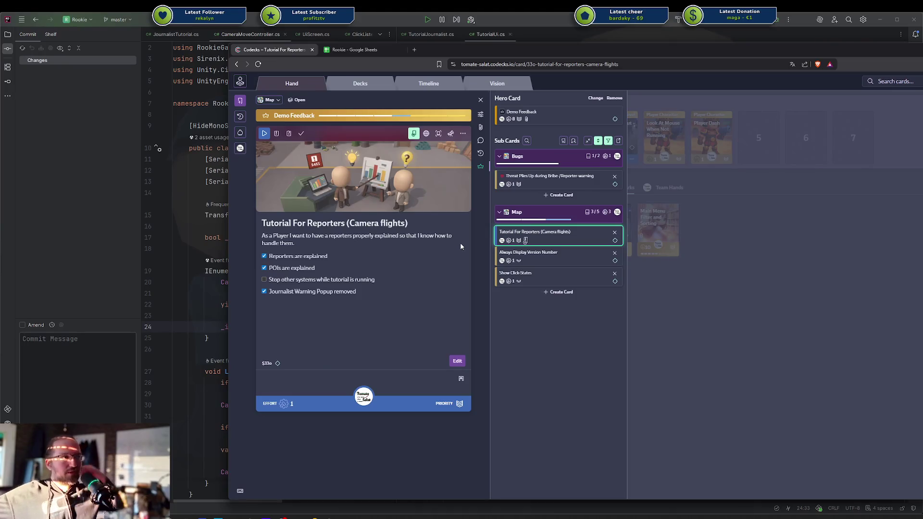
Review the Show Click-States and Always Display Version Number cards, return to Tutorial For Reporters, then switch to Unity.
left_click(526, 282)
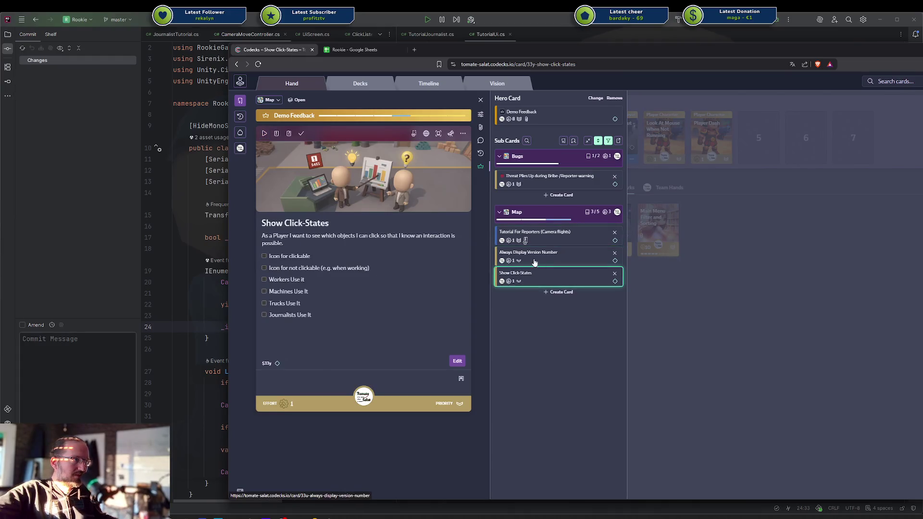
left_click(533, 261)
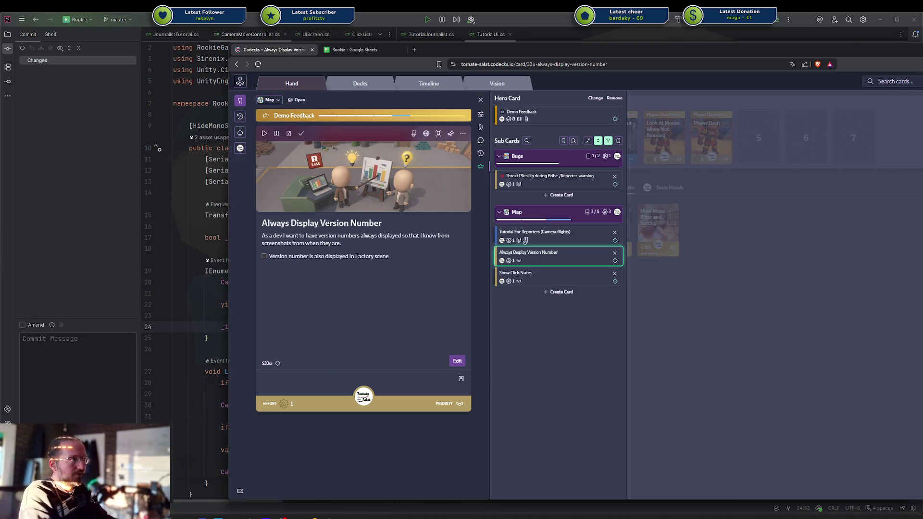
left_click(561, 234)
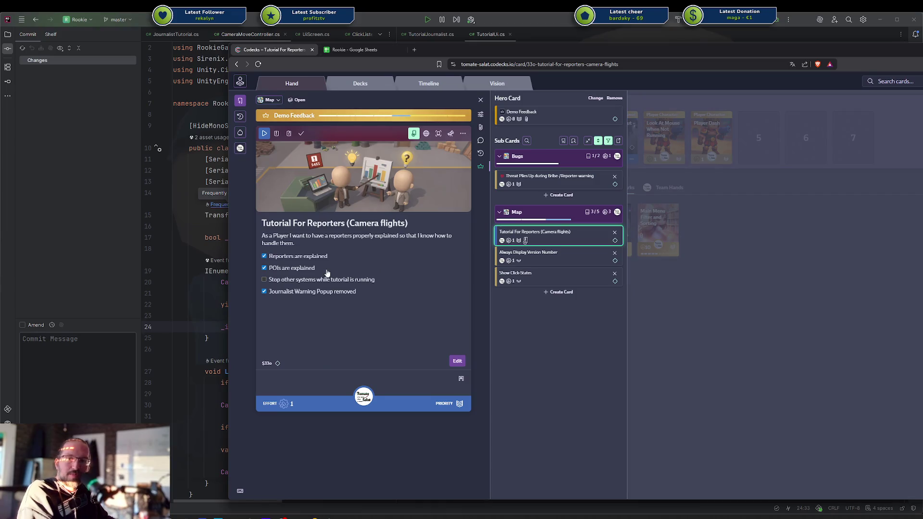
left_click(330, 517)
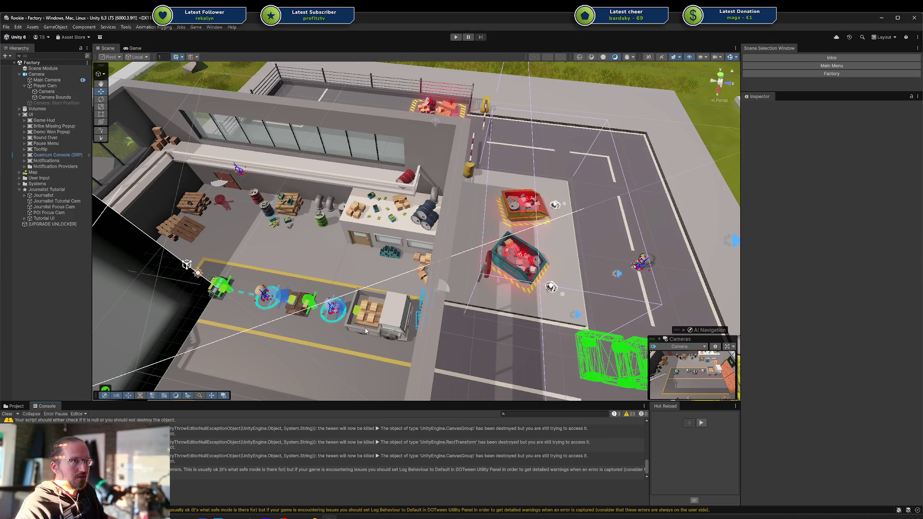
Return to Rider and widen the CameraMoveController.cs pane beside TutorialUi.cs, focusing its code.
left_click(315, 516)
scroll(553, 246, "down", 1)
scroll(553, 245, "down", 3)
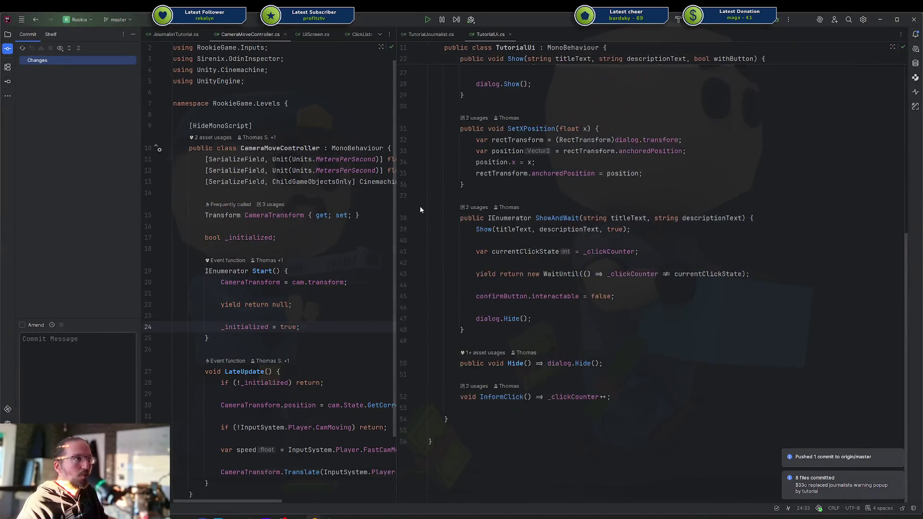
left_click_drag(396, 197, 490, 197)
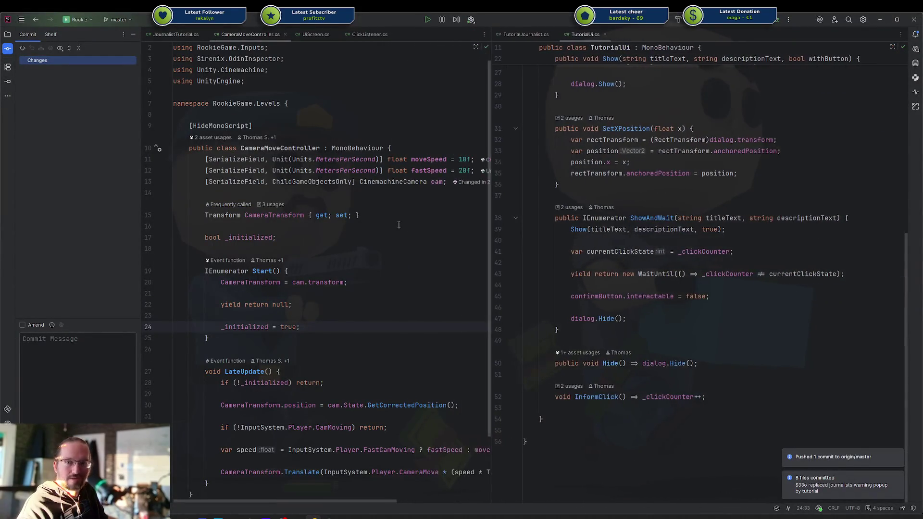
left_click(379, 230)
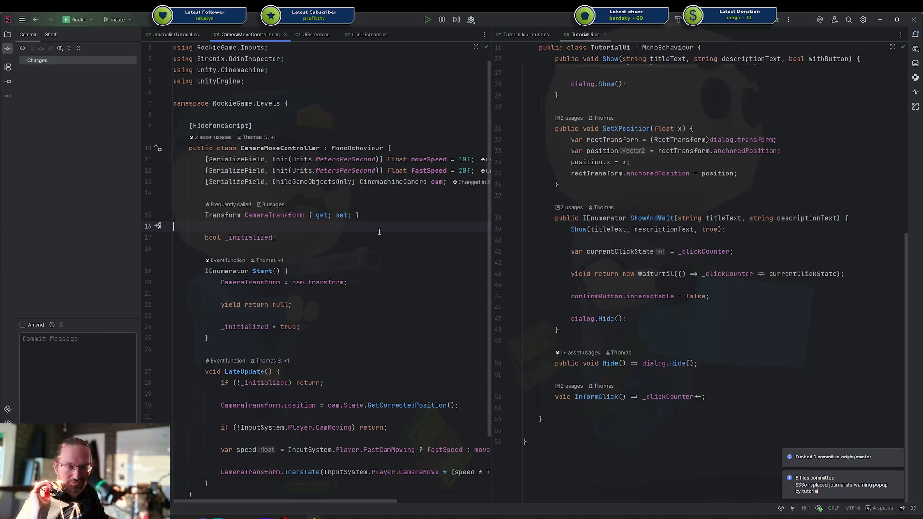